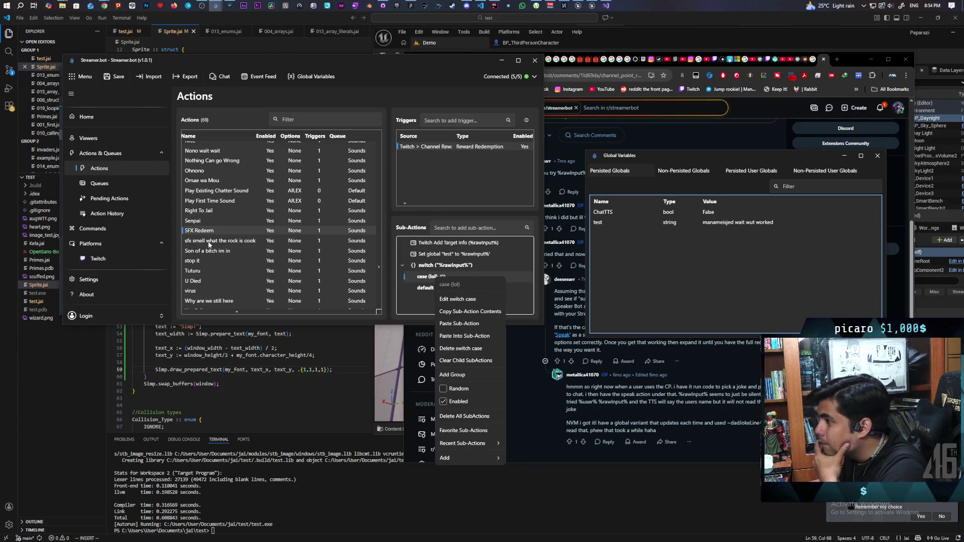
# Compare the Senpai and SFX Redeem sub-actions and try pasting into the lol case
pyautogui.click(198, 221)
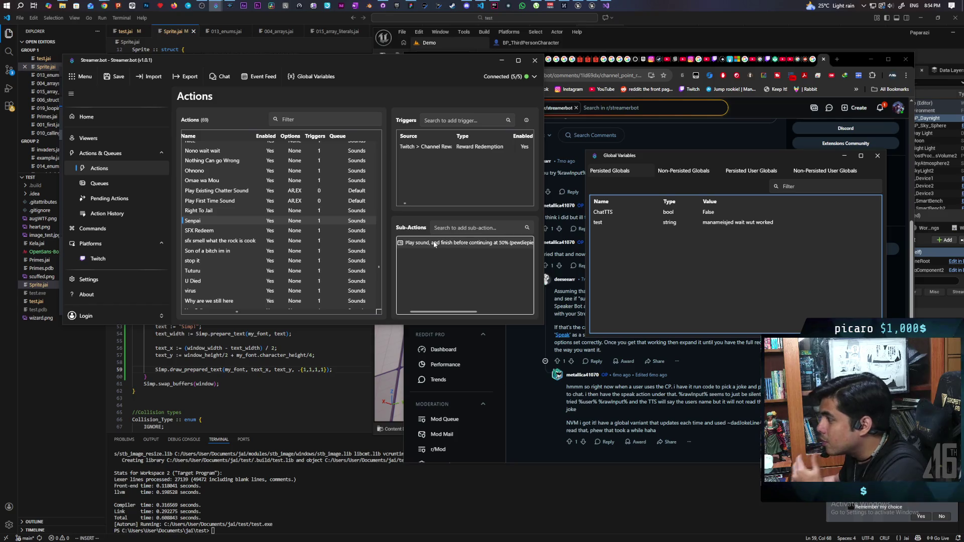
pyautogui.click(199, 231)
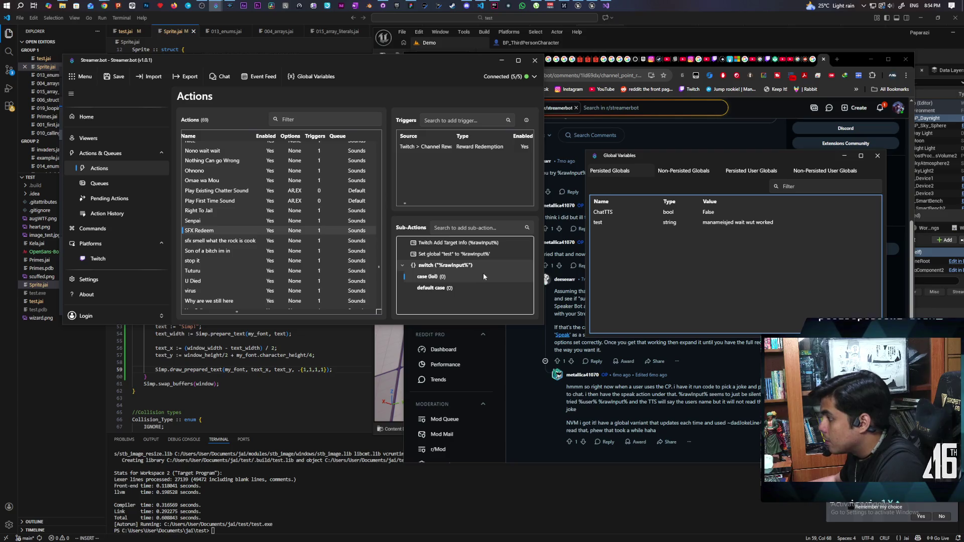
pyautogui.rightClick(434, 278)
pyautogui.click(468, 325)
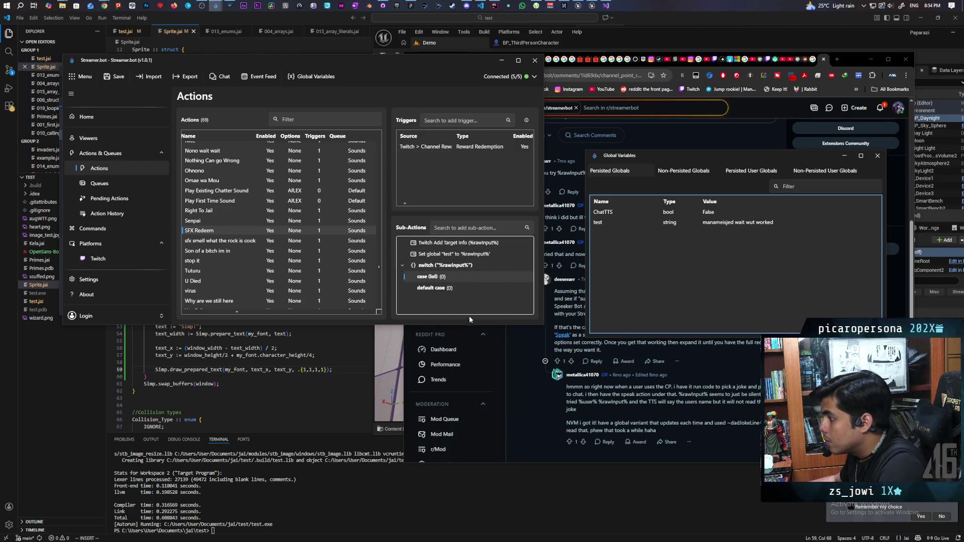
# Copy the Senpai action's Play sound sub-action and try pasting it into the lol case
pyautogui.click(202, 222)
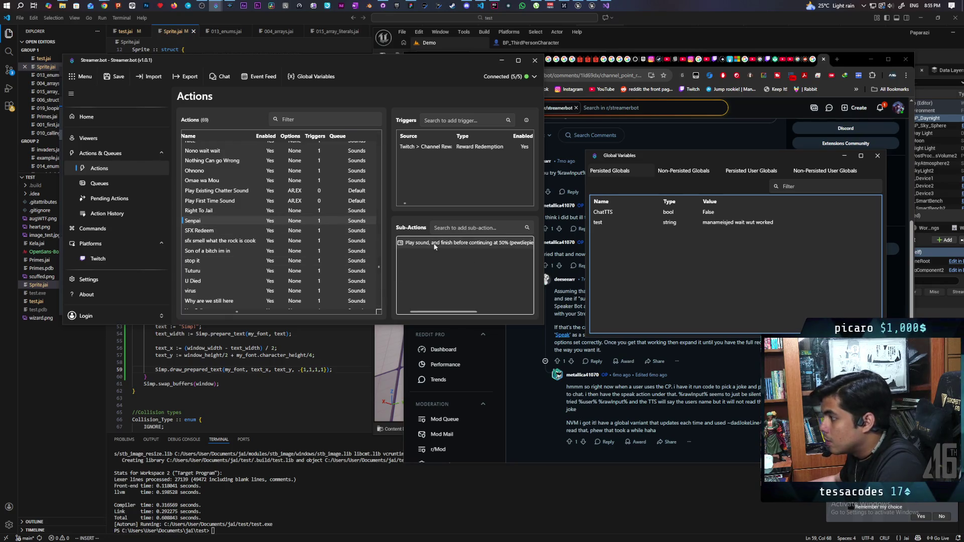
pyautogui.rightClick(435, 246)
pyautogui.click(471, 279)
pyautogui.click(201, 230)
pyautogui.rightClick(442, 278)
pyautogui.click(474, 324)
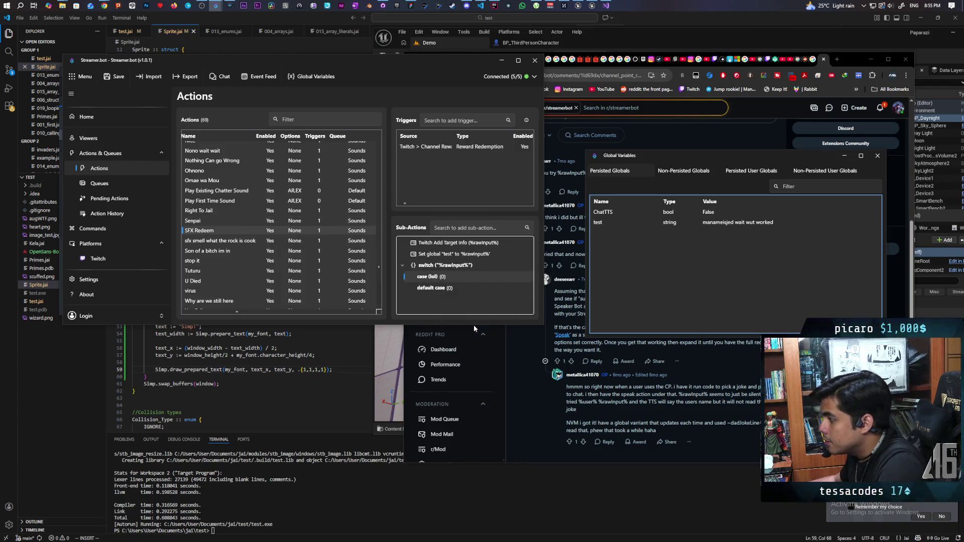
pyautogui.doubleClick(435, 280)
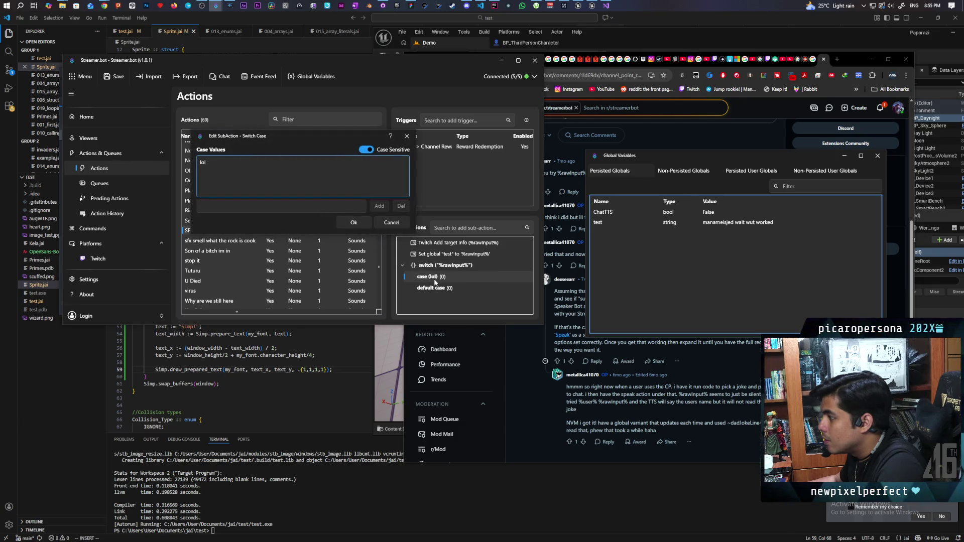
pyautogui.click(392, 223)
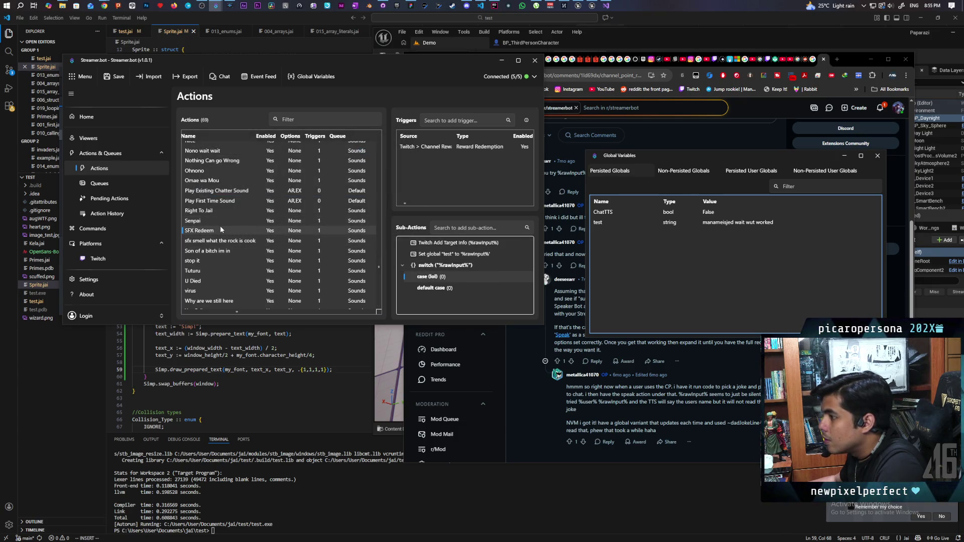
# Check the context menus of SFX Redeem, Senpai's Play sound and the lol case without changes
pyautogui.rightClick(207, 233)
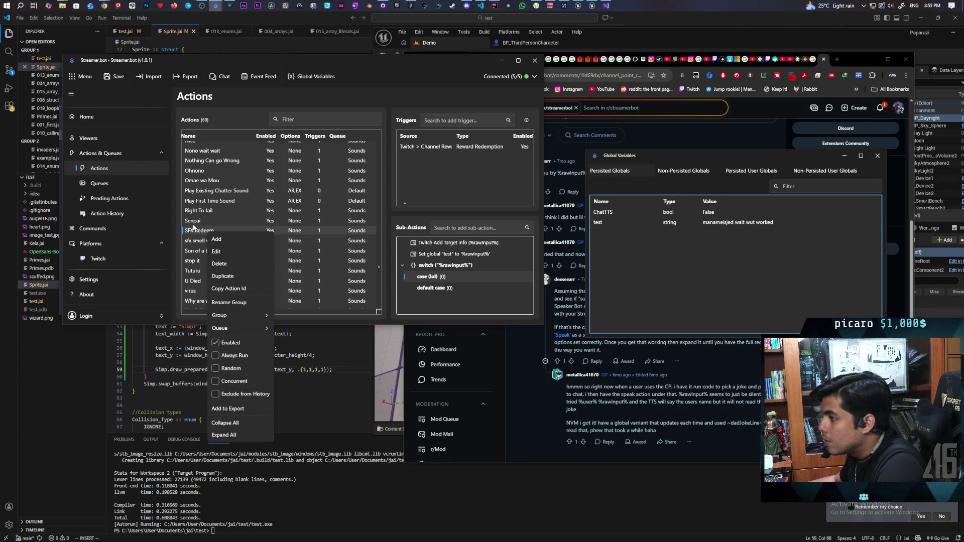
pyautogui.click(193, 223)
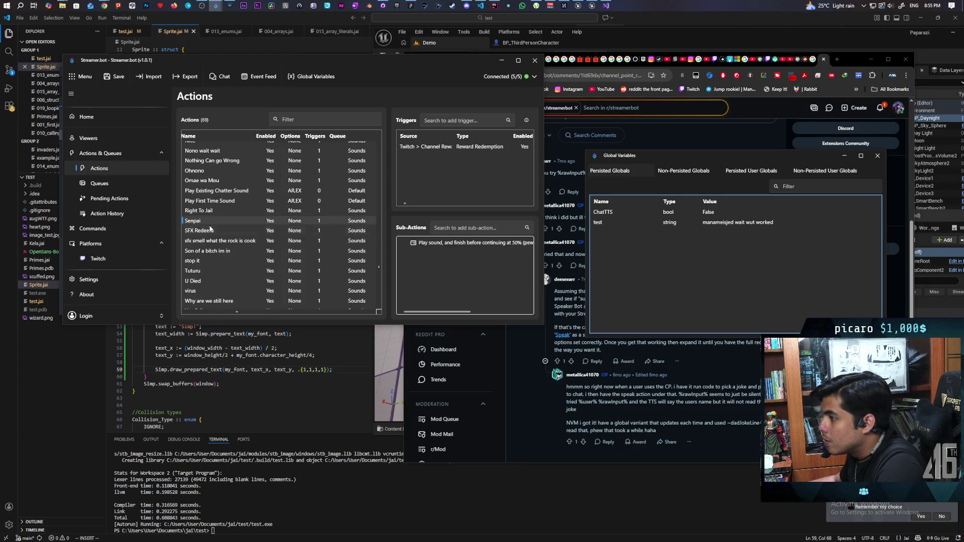
pyautogui.rightClick(447, 245)
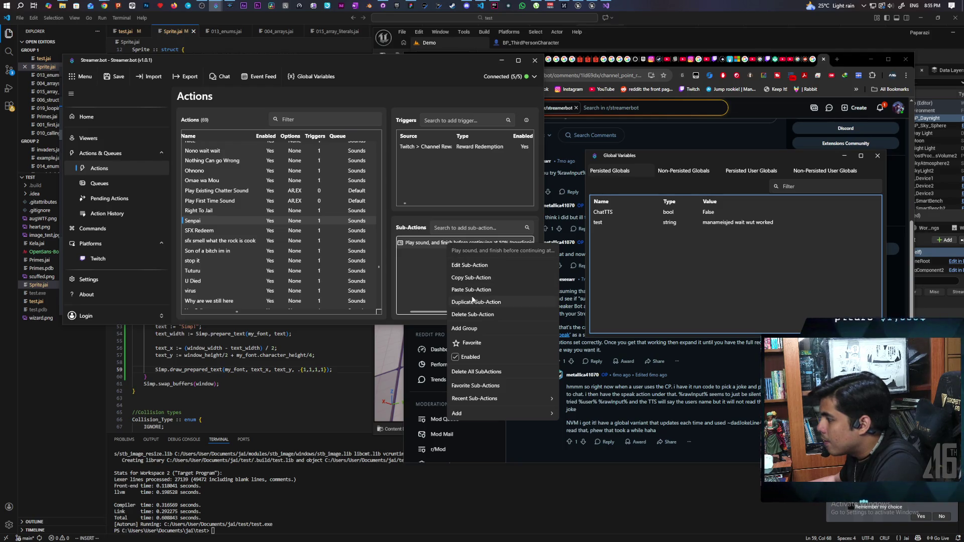
pyautogui.click(417, 263)
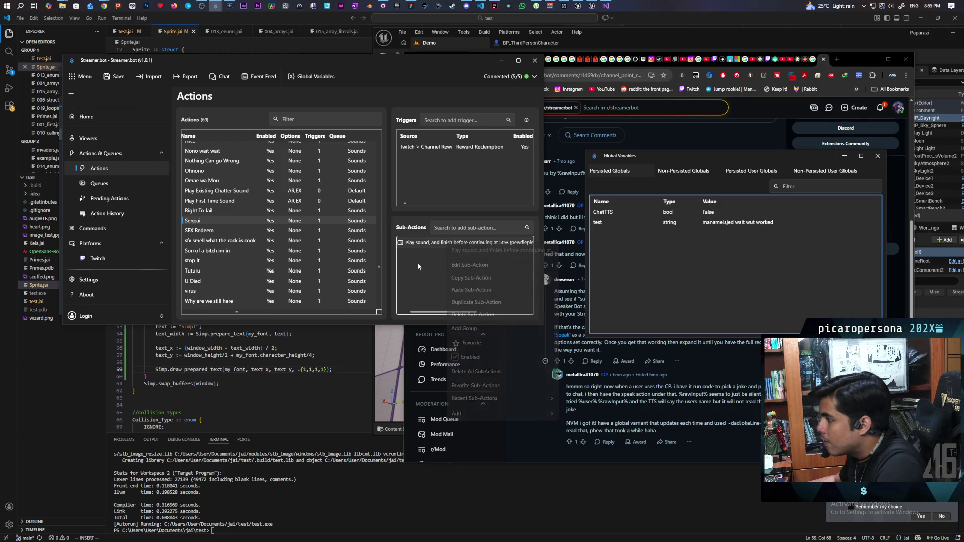
pyautogui.click(197, 231)
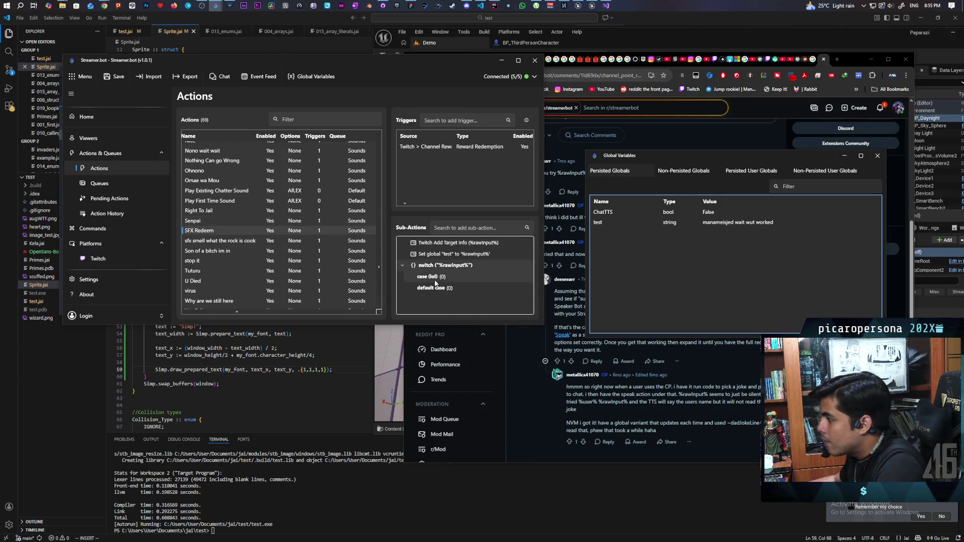
pyautogui.rightClick(443, 277)
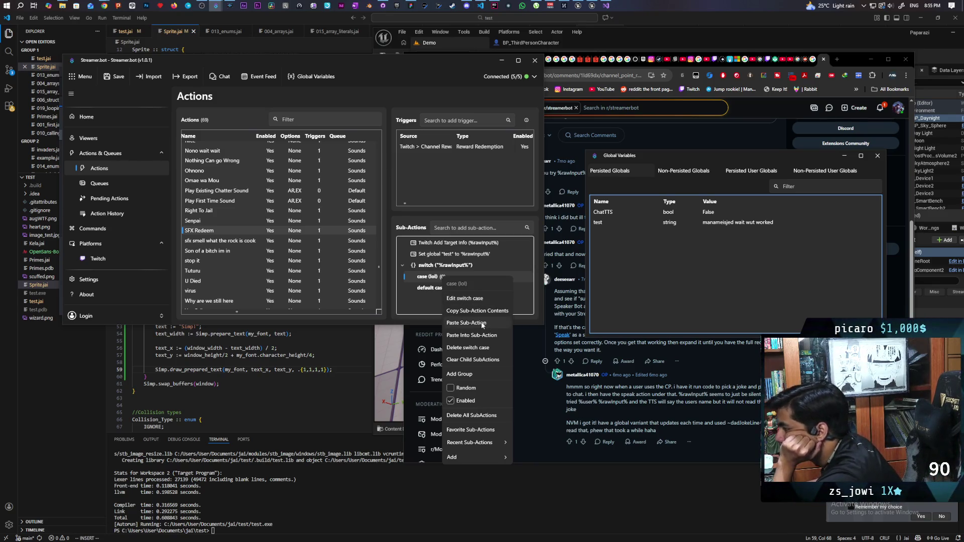
pyautogui.click(482, 326)
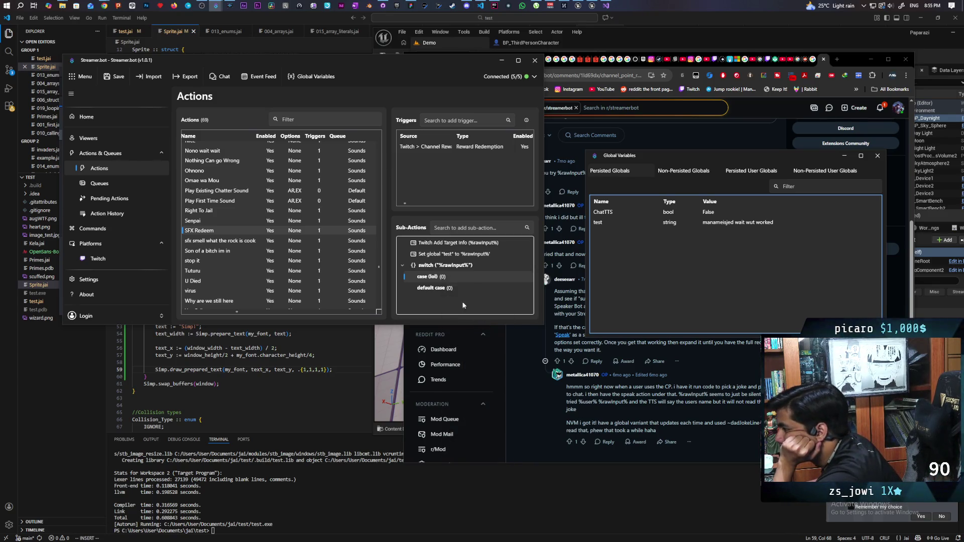
# Browse the lol case's context submenus, closing them without adding anything
pyautogui.rightClick(439, 279)
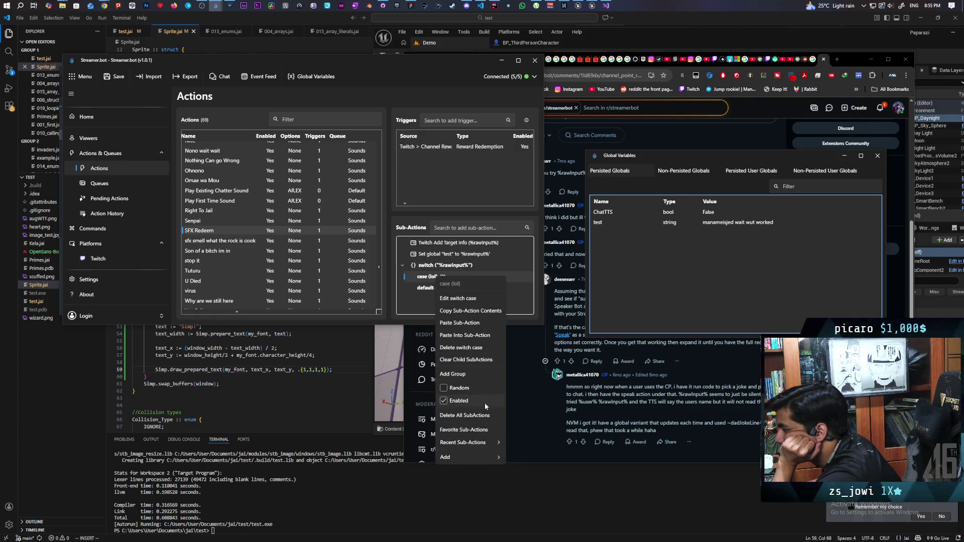
pyautogui.moveTo(468, 456)
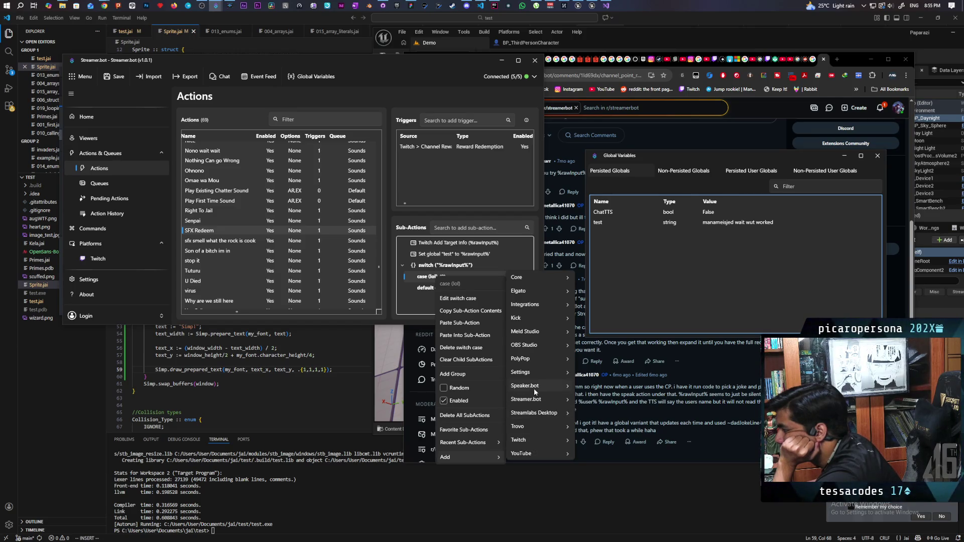
pyautogui.moveTo(535, 390)
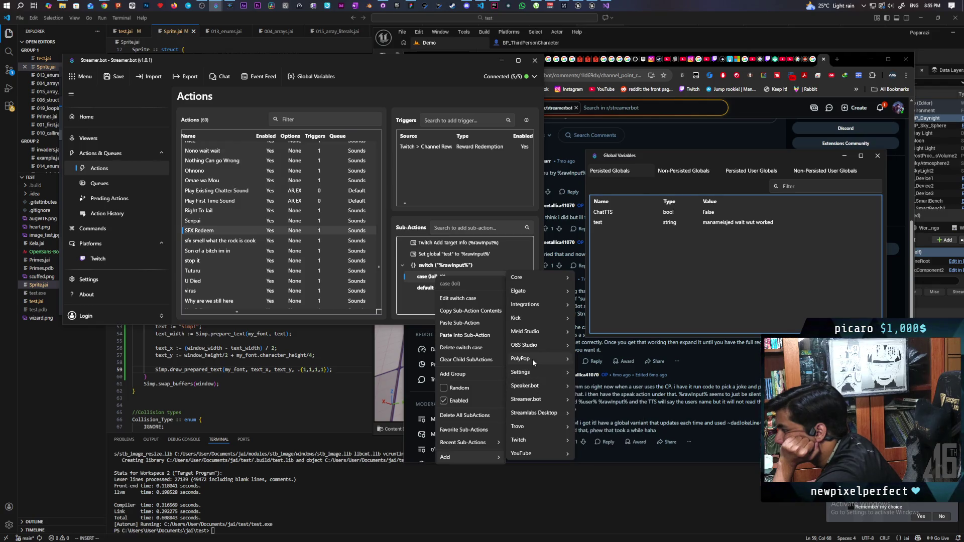
pyautogui.moveTo(544, 279)
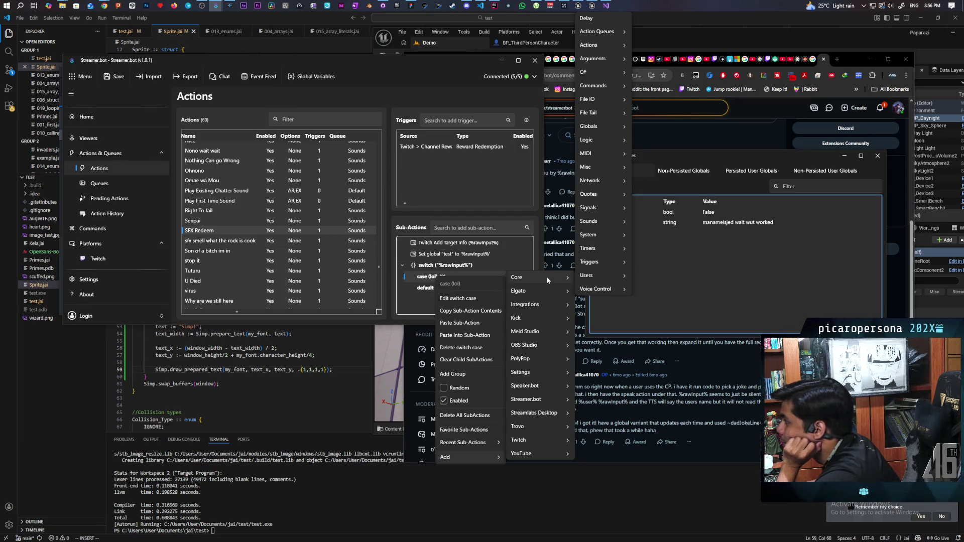
pyautogui.moveTo(598, 183)
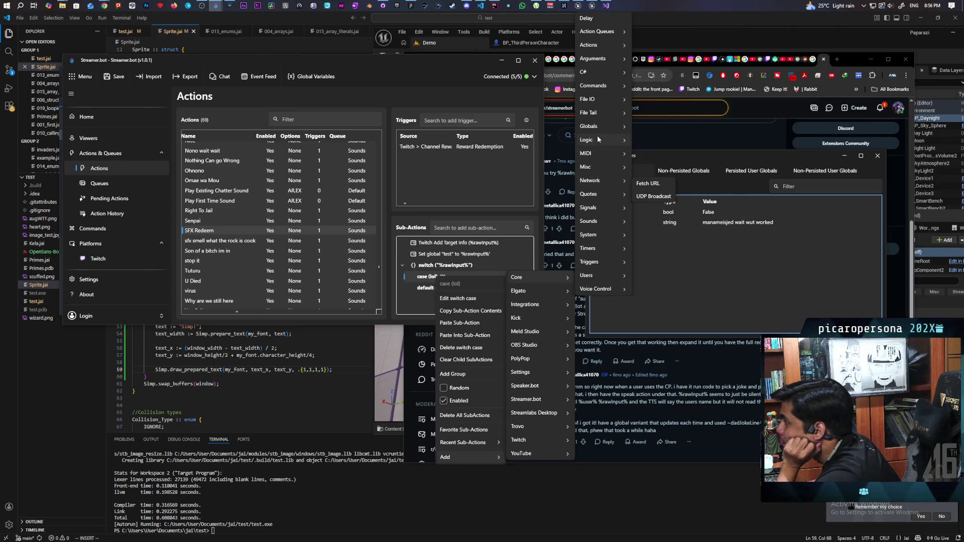
pyautogui.moveTo(601, 31)
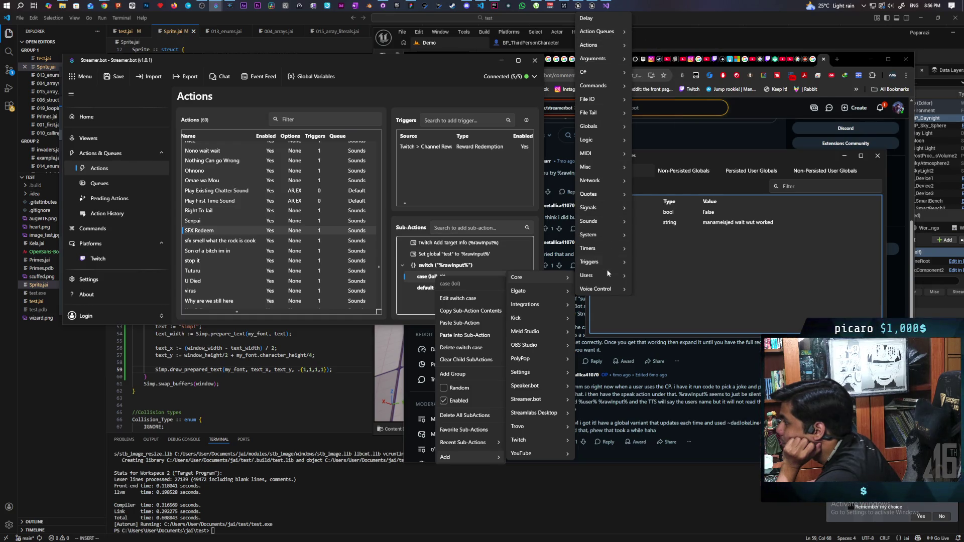
pyautogui.moveTo(609, 291)
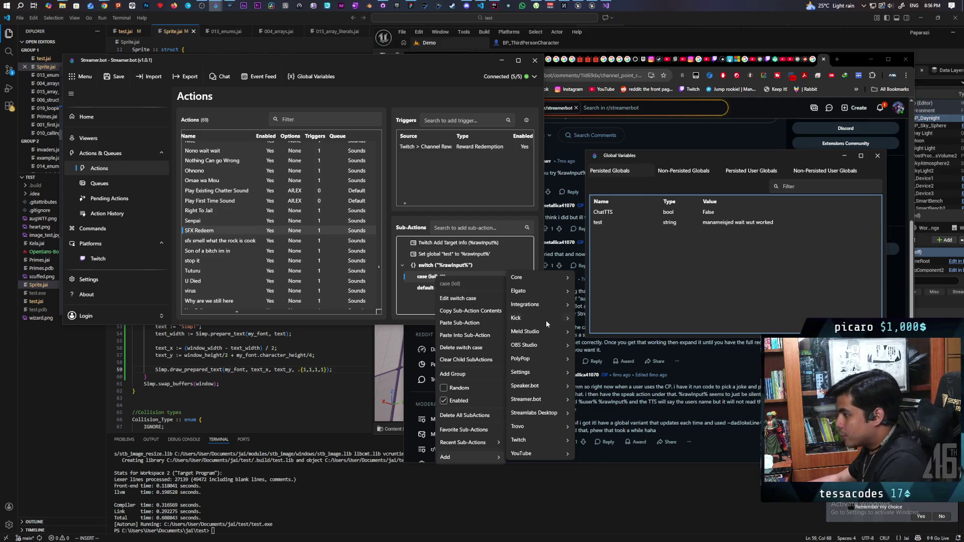
pyautogui.click(236, 227)
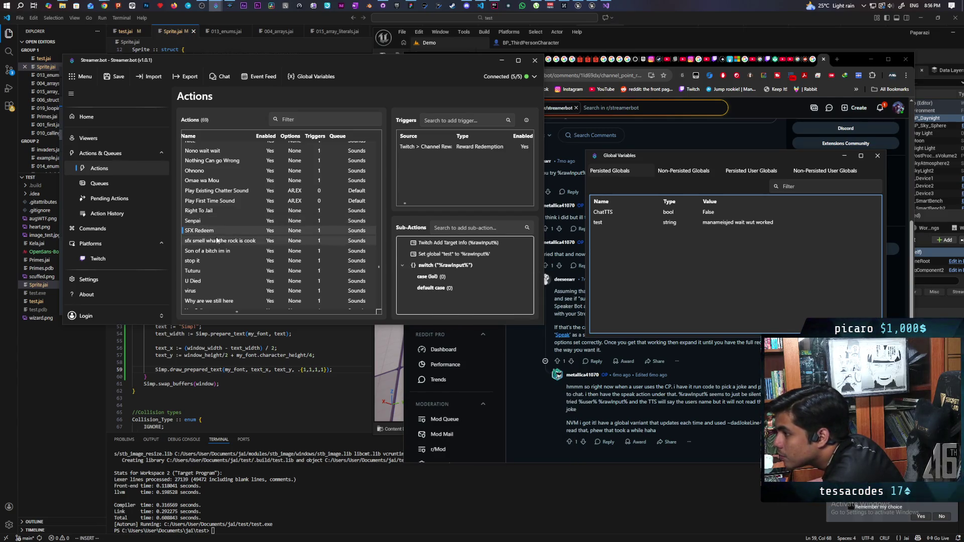
# Paste the copied Play sound sub-action and drag it into the lol case
pyautogui.rightClick(434, 279)
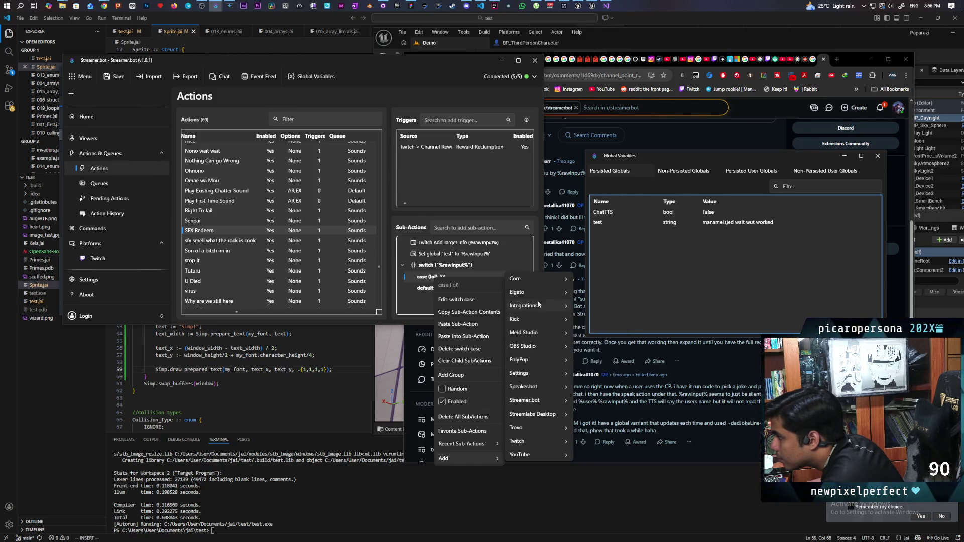
pyautogui.click(433, 246)
pyautogui.rightClick(434, 245)
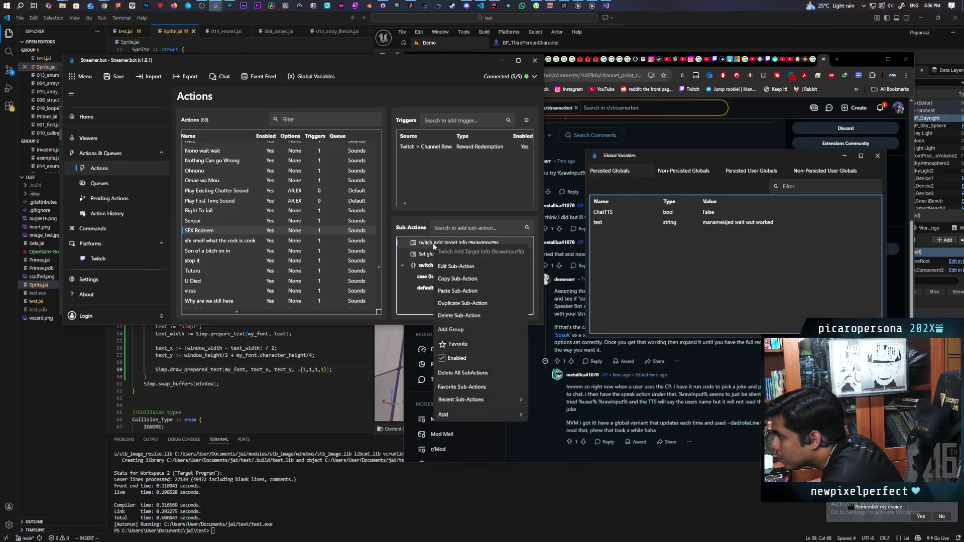
pyautogui.click(467, 291)
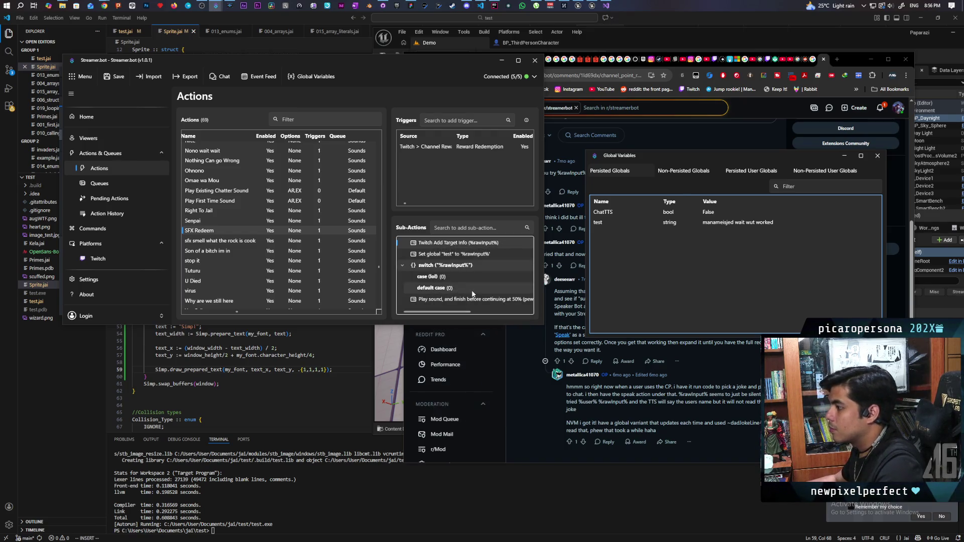
pyautogui.moveTo(473, 301); pyautogui.dragTo(430, 278)
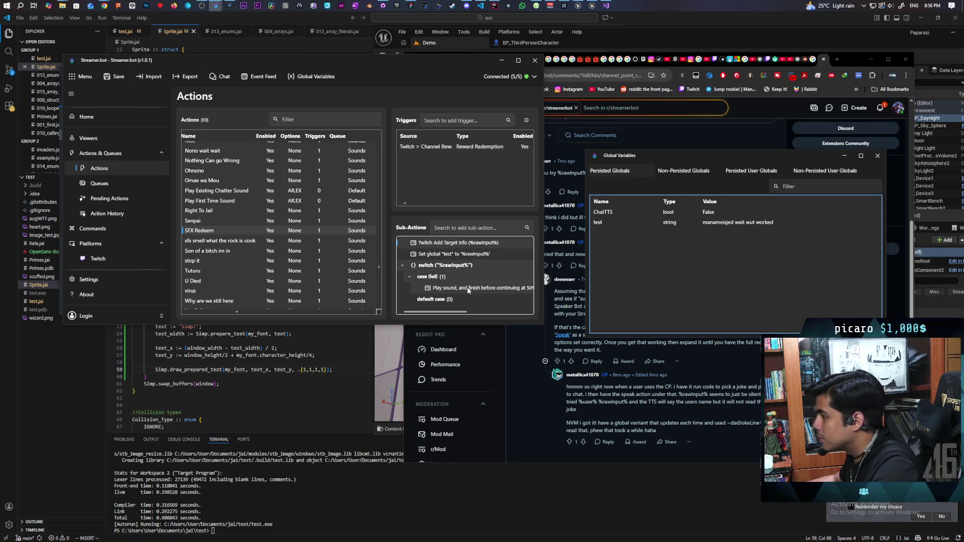
pyautogui.doubleClick(467, 287)
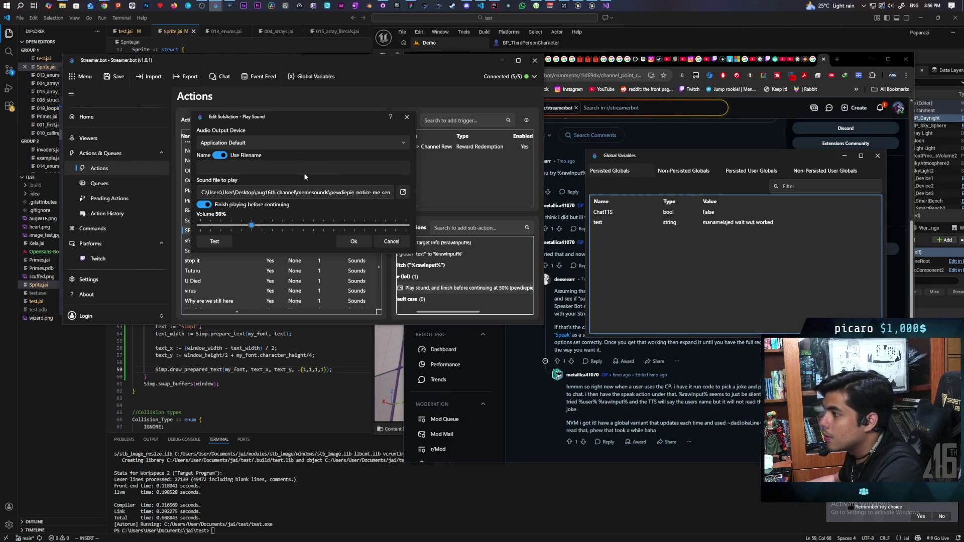
pyautogui.click(352, 242)
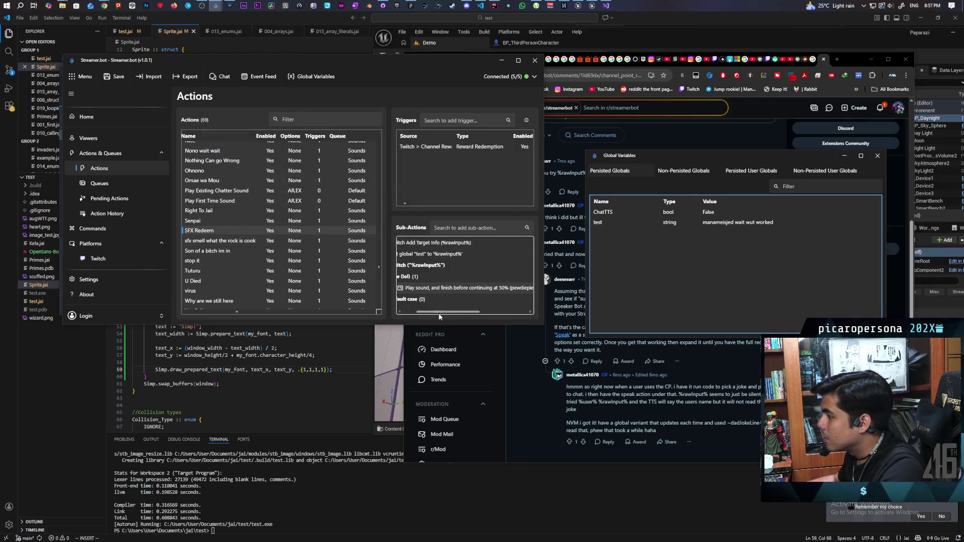
# Add an Update Redemption Status sub-action via Add > Twitch > Rewards
pyautogui.moveTo(439, 314); pyautogui.dragTo(406, 317)
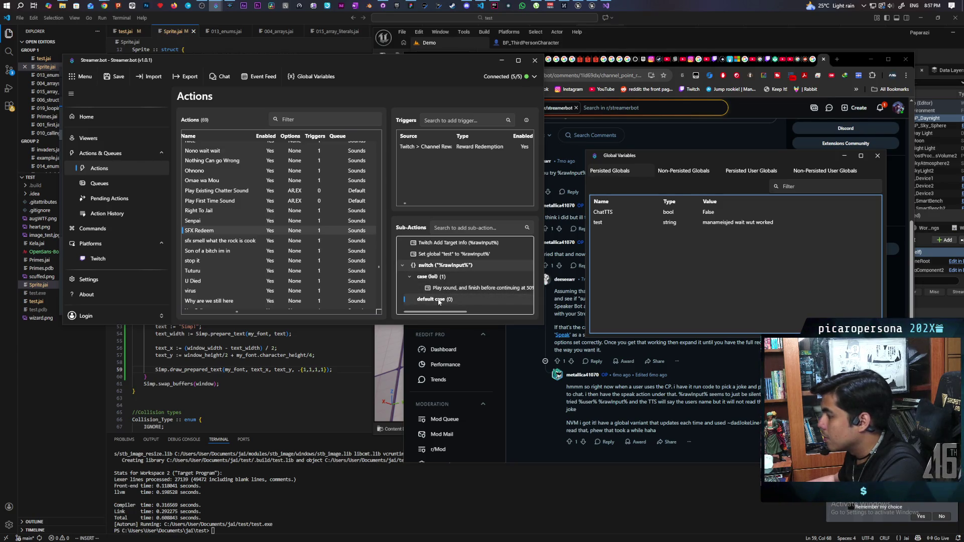
pyautogui.rightClick(481, 310)
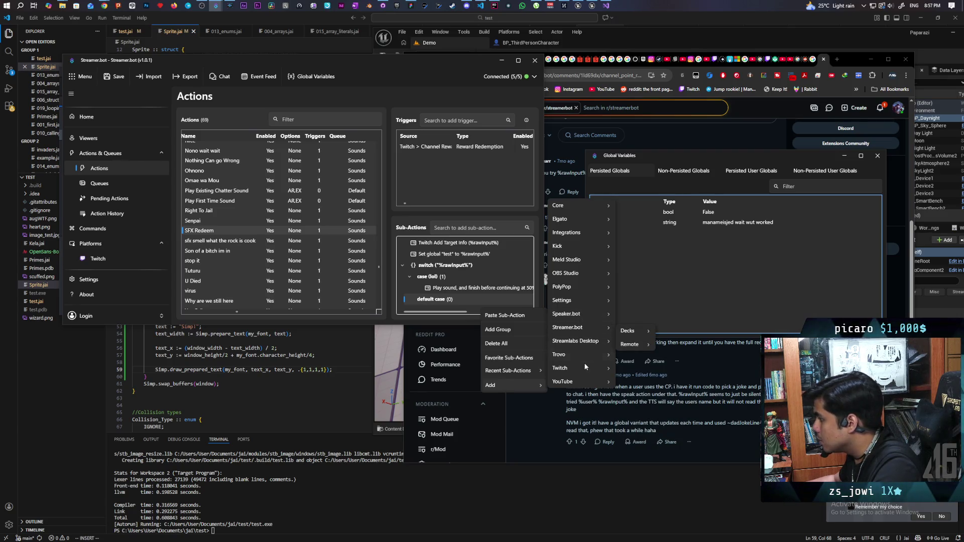
pyautogui.moveTo(584, 368)
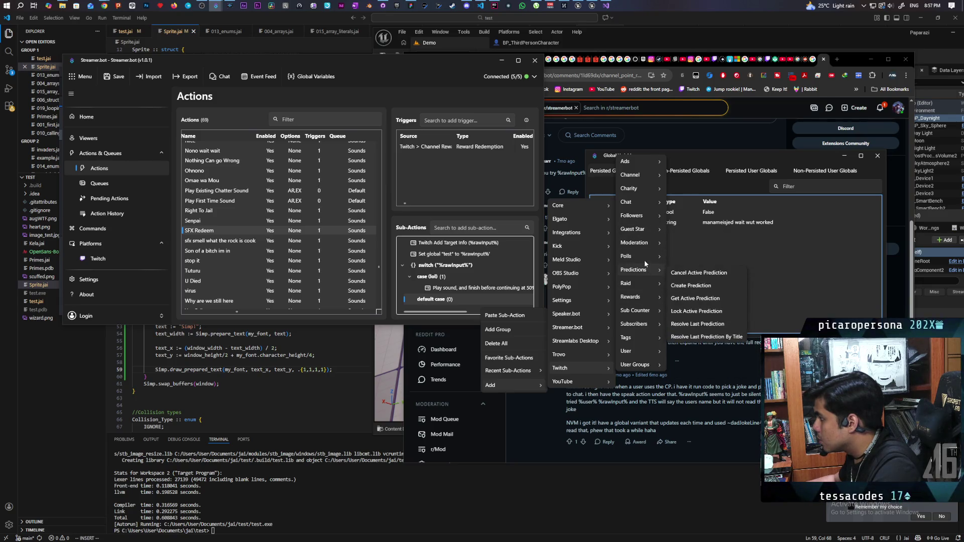
pyautogui.moveTo(635, 179)
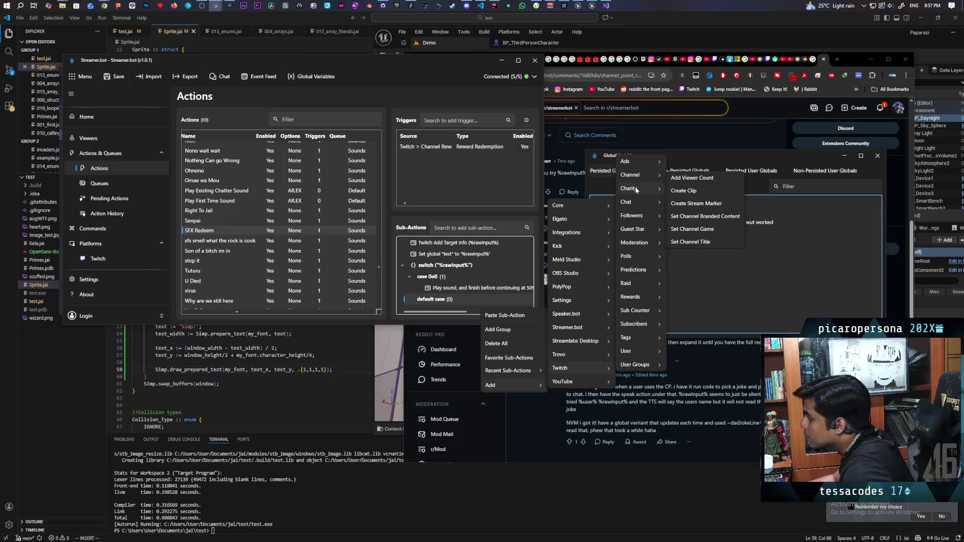
pyautogui.moveTo(640, 300)
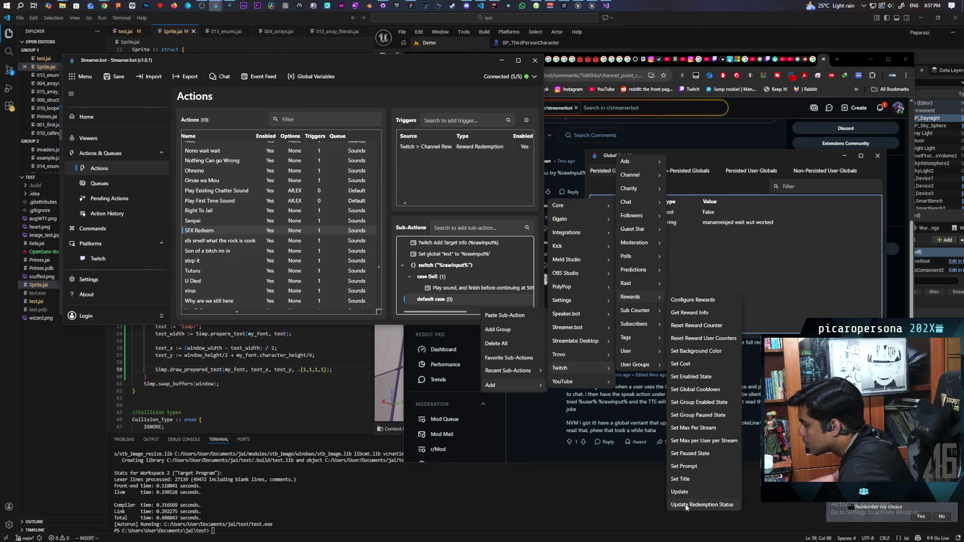
pyautogui.click(686, 505)
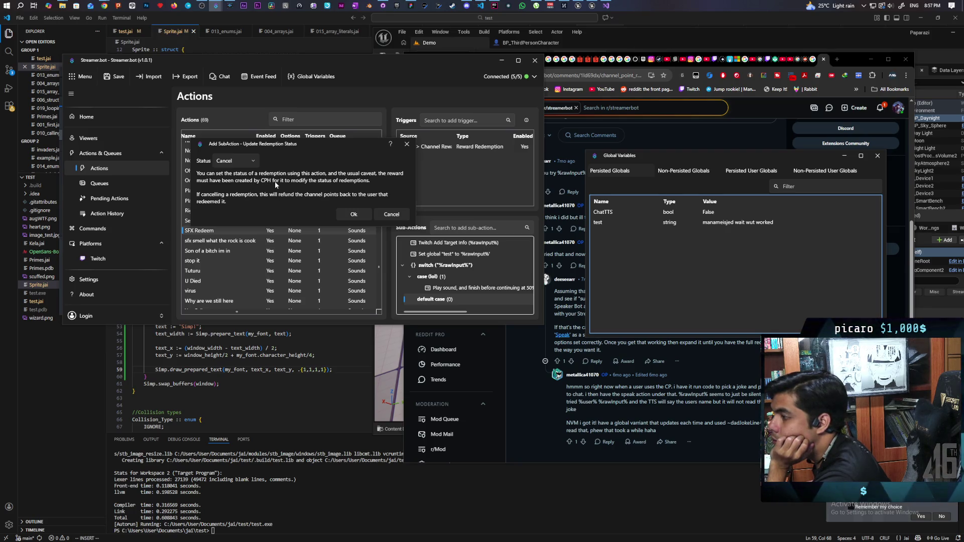
# Keep the redemption status at Cancel and confirm the new Redemption Cancel sub-action
pyautogui.click(251, 161)
pyautogui.click(287, 160)
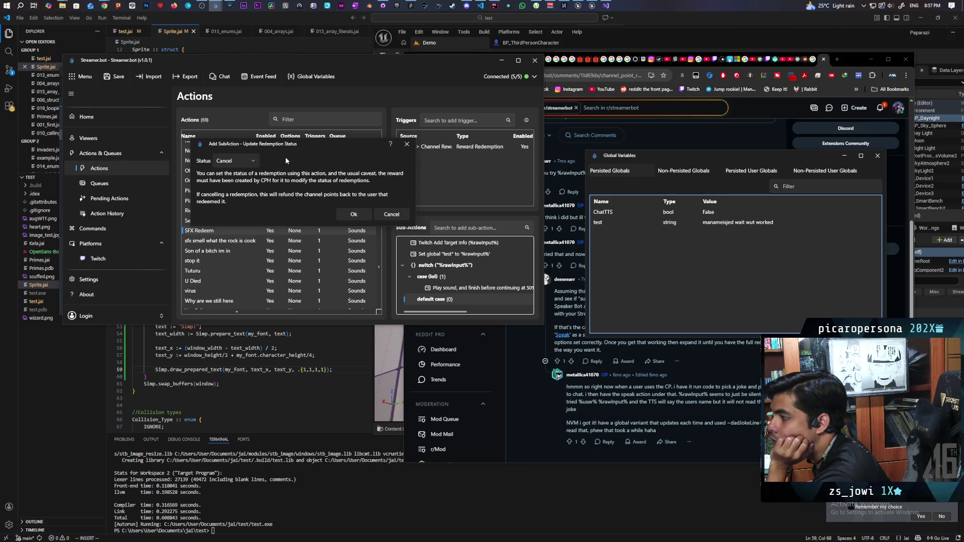
pyautogui.click(252, 161)
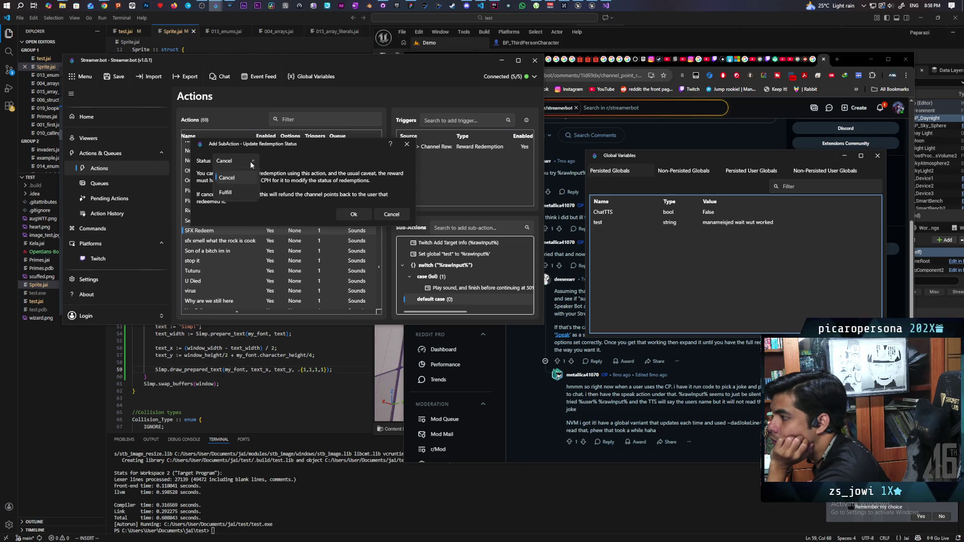
pyautogui.click(248, 179)
pyautogui.click(352, 215)
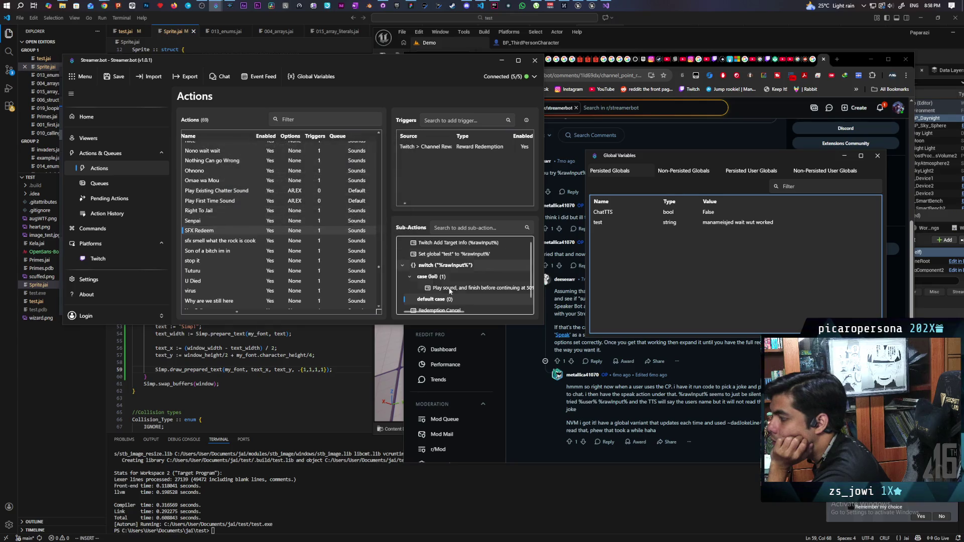
# Move Redemption Cancel into the default case and drag a duplicate into the lol case
pyautogui.moveTo(438, 303); pyautogui.dragTo(438, 294)
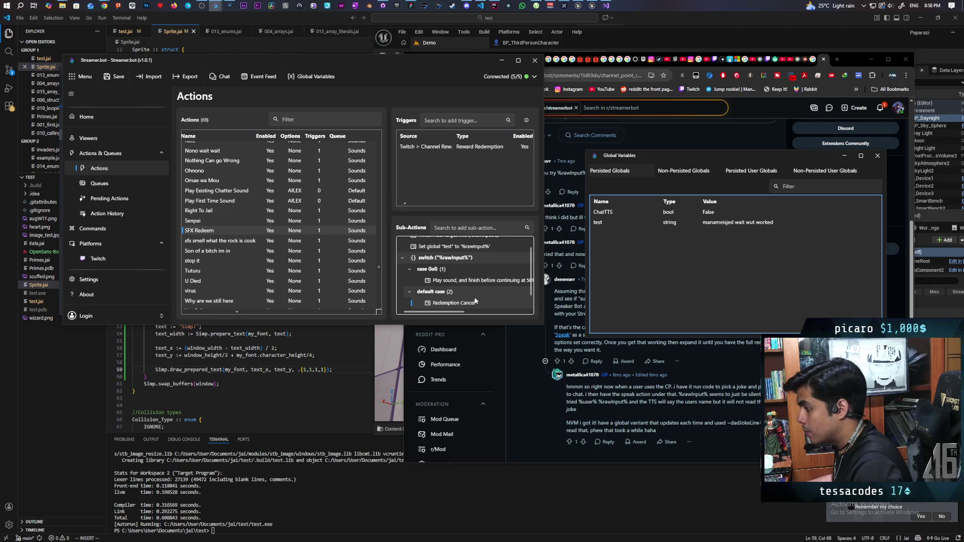
pyautogui.hotkey('ctrl', 'v')
pyautogui.moveTo(462, 294)
pyautogui.mouseDown()
pyautogui.moveTo(437, 256)
pyautogui.moveTo(436, 265)
pyautogui.mouseUp()
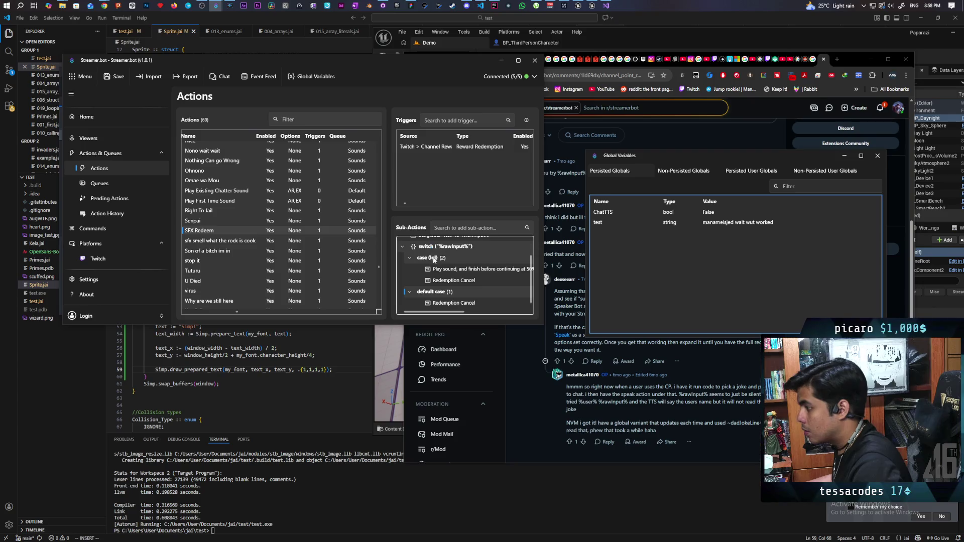
# Change the lol case's redemption status to Fulfill and save with Ctrl+S
pyautogui.doubleClick(455, 280)
pyautogui.click(235, 161)
pyautogui.click(230, 196)
pyautogui.click(367, 213)
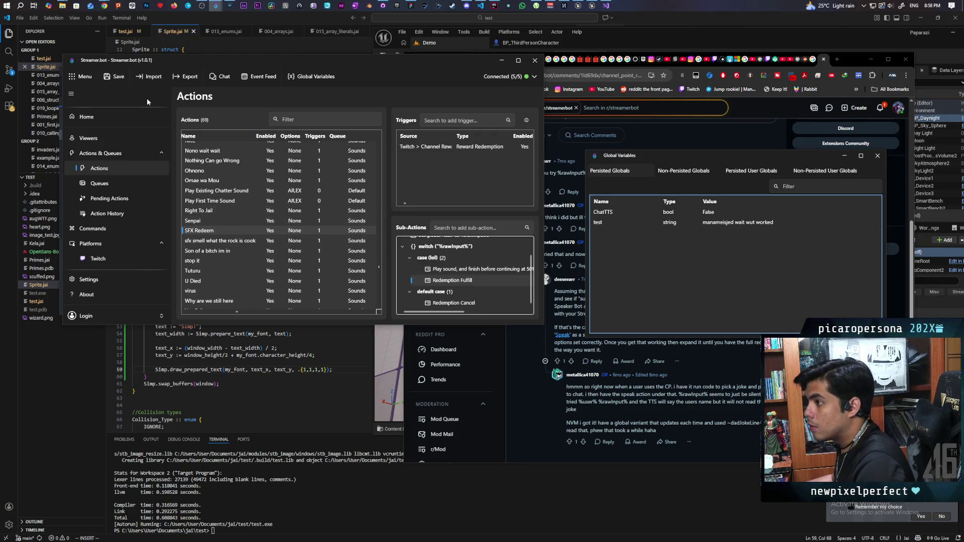
pyautogui.hotkey('ctrl', 's')
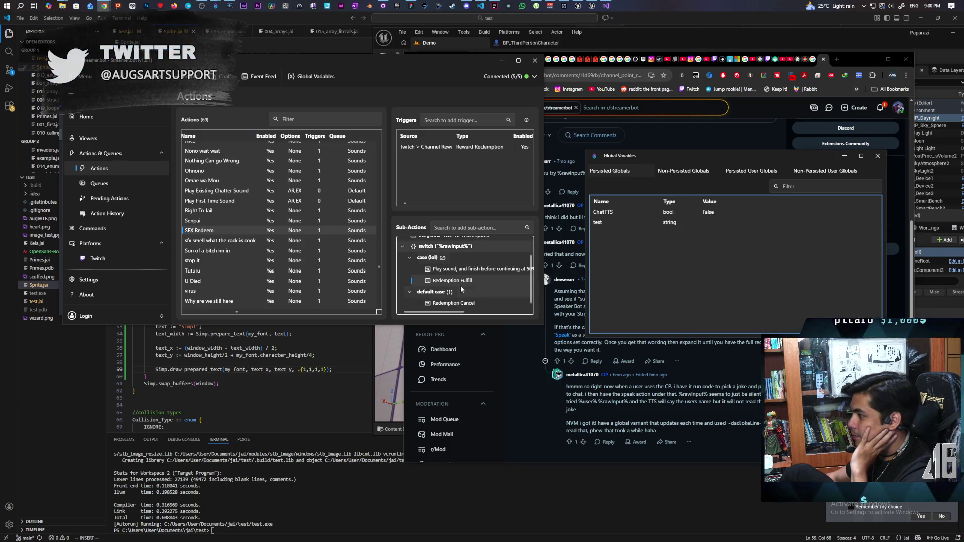
# Delete the Set global test sub-action from the action
pyautogui.scroll(1, 463, 280)
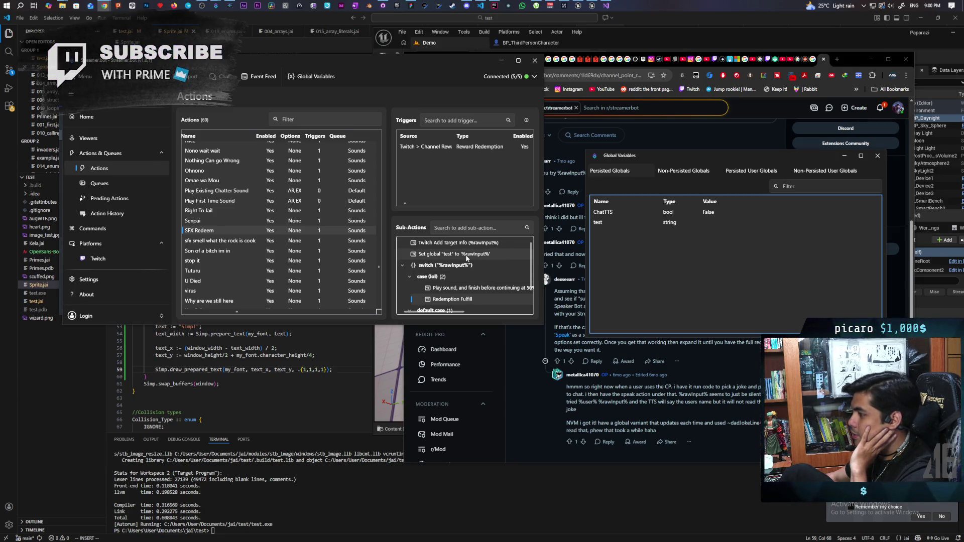
pyautogui.click(455, 256)
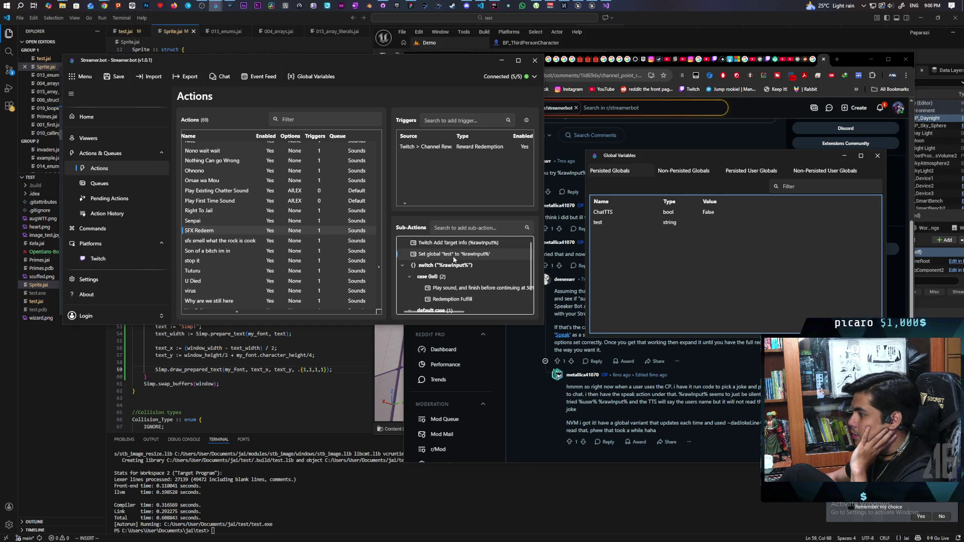
pyautogui.press('Delete')
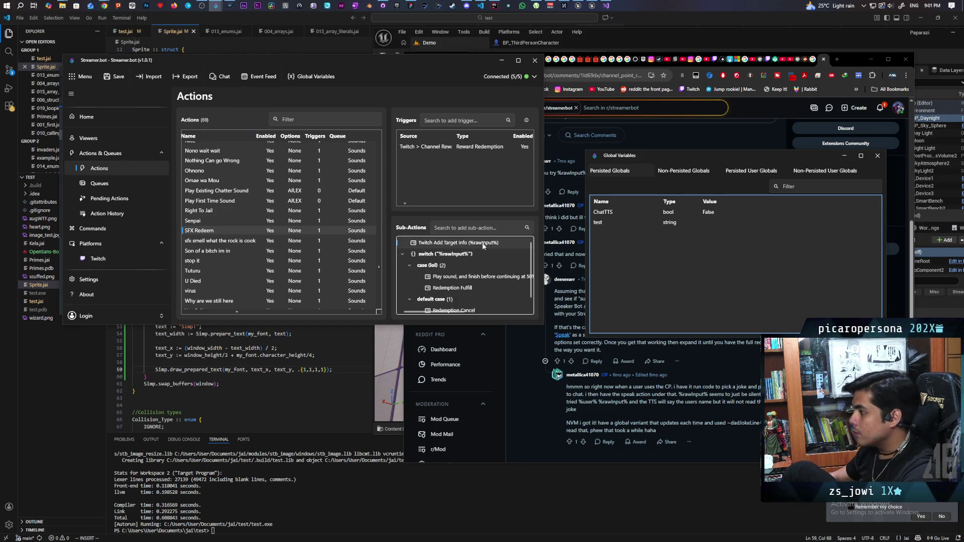
pyautogui.scroll(-1, 490, 277)
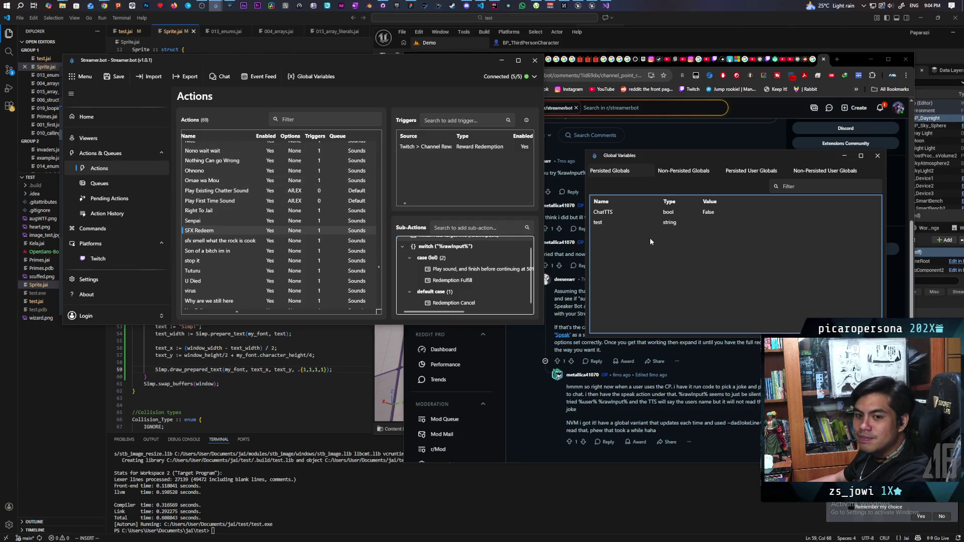
# Delete the test global variable, then drag the window's bottom edge down to enlarge it
pyautogui.click(635, 224)
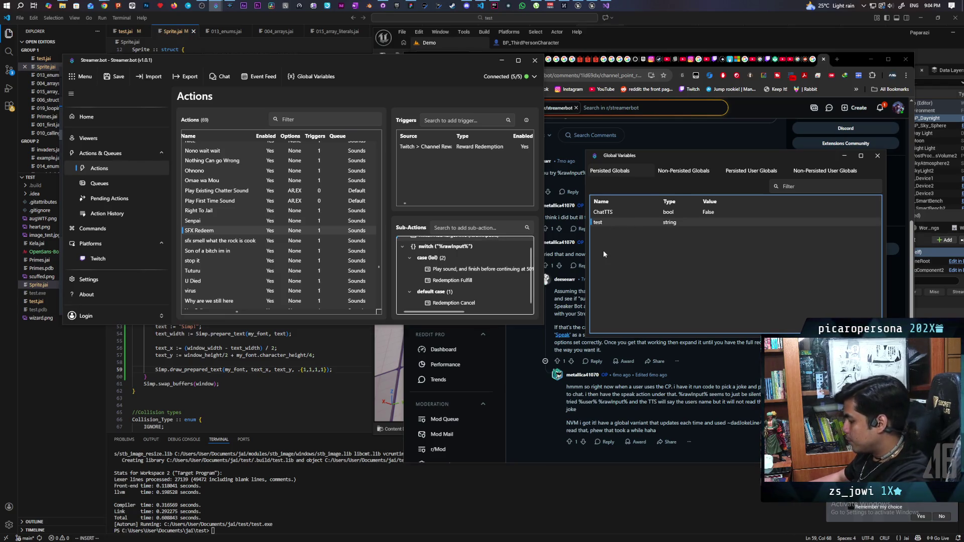
pyautogui.press('Delete')
pyautogui.click(765, 258)
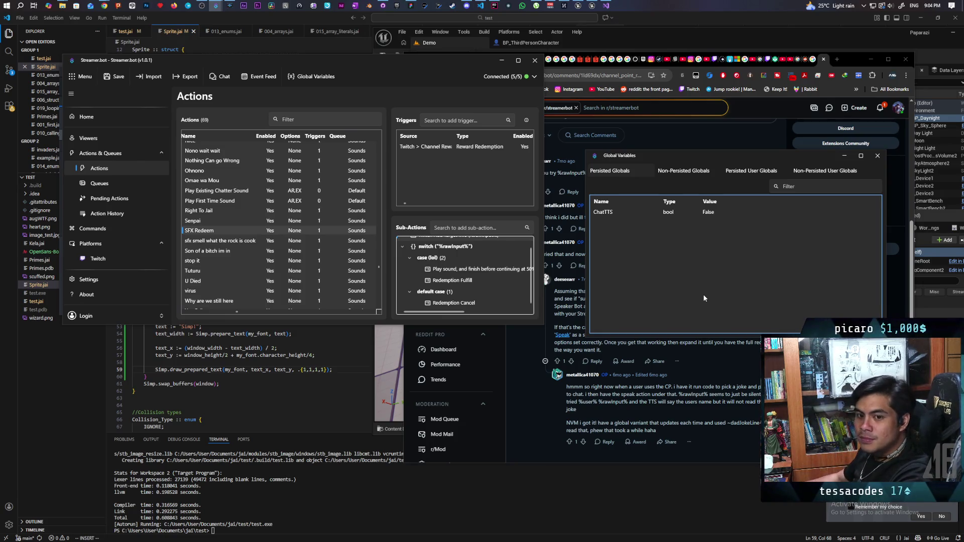
pyautogui.scroll(1, 495, 242)
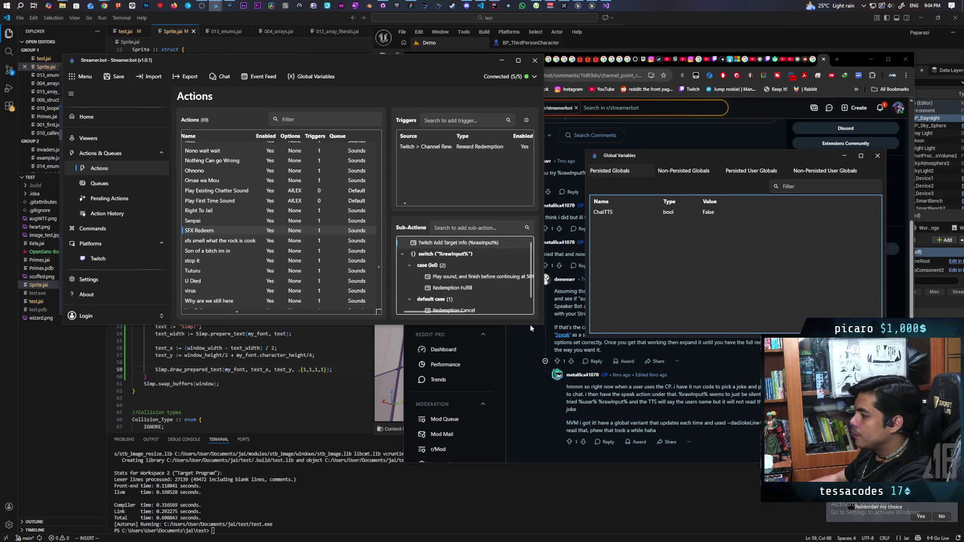
pyautogui.moveTo(529, 324); pyautogui.dragTo(528, 477)
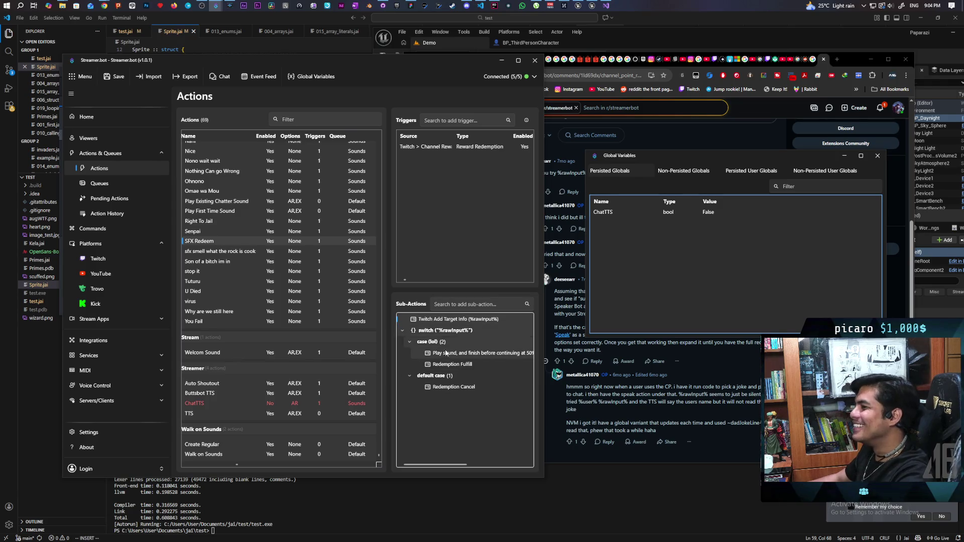
# Shift the Streamer.bot window right and down, then focus the Unreal Editor window
pyautogui.moveTo(377, 61); pyautogui.dragTo(409, 66)
pyautogui.moveTo(410, 66)
pyautogui.mouseDown()
pyautogui.moveTo(417, 60)
pyautogui.moveTo(417, 104)
pyautogui.mouseUp()
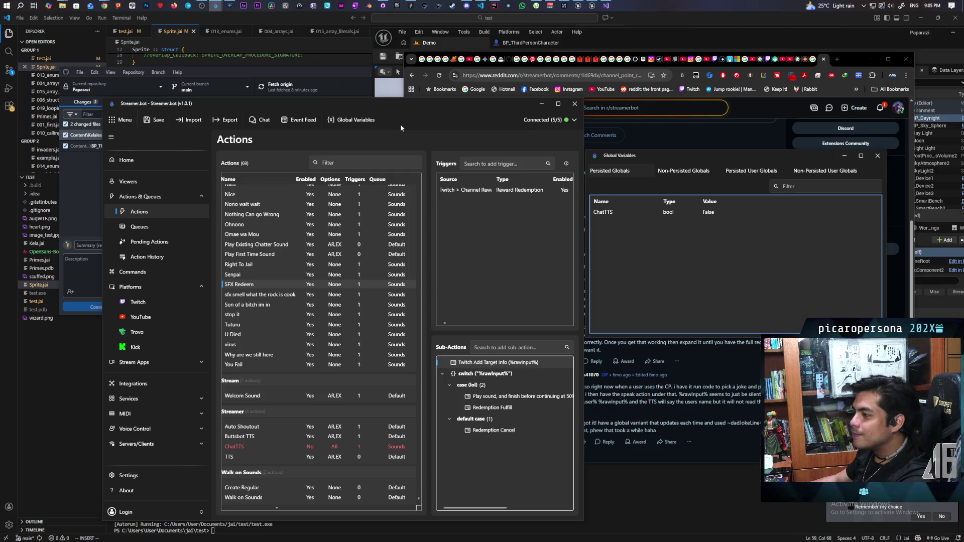
pyautogui.click(613, 42)
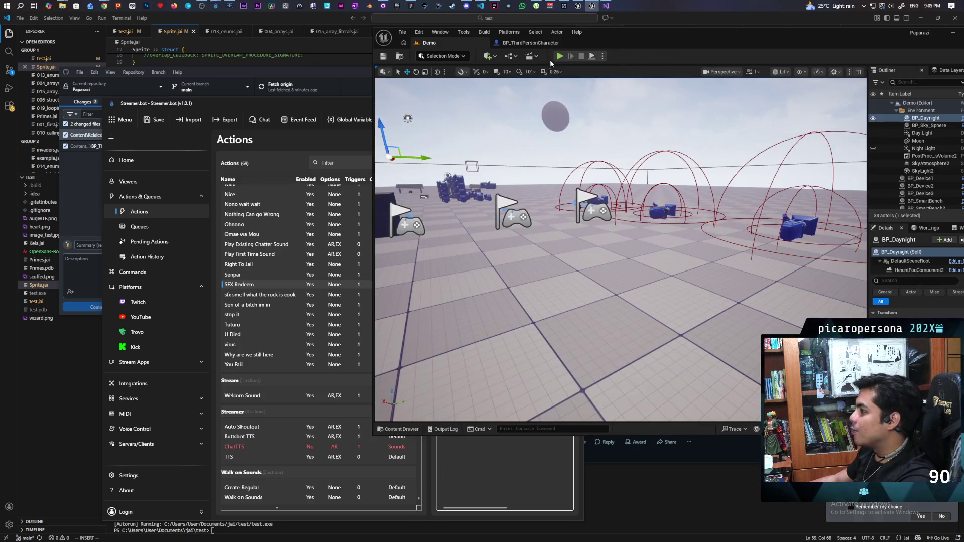
# Launch a two-client play session with Alt+P and walk the blue character forward with W
pyautogui.hotkey('alt', 'p')
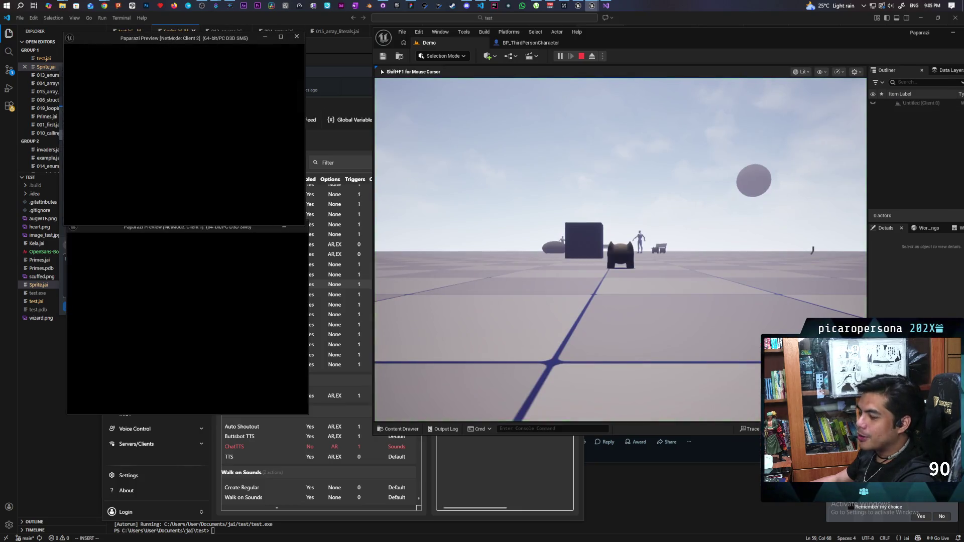
pyautogui.hotkey('alt', 'Tab')
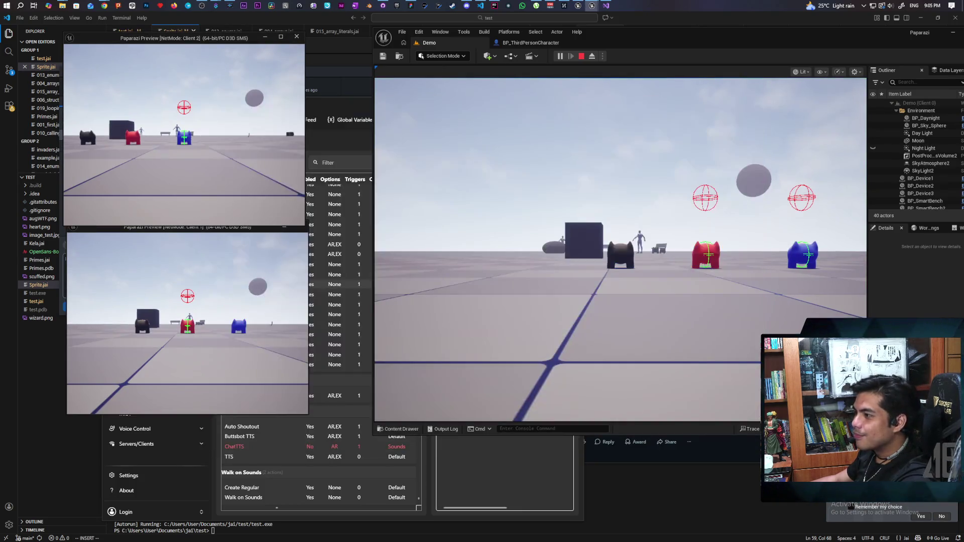
pyautogui.press('w')
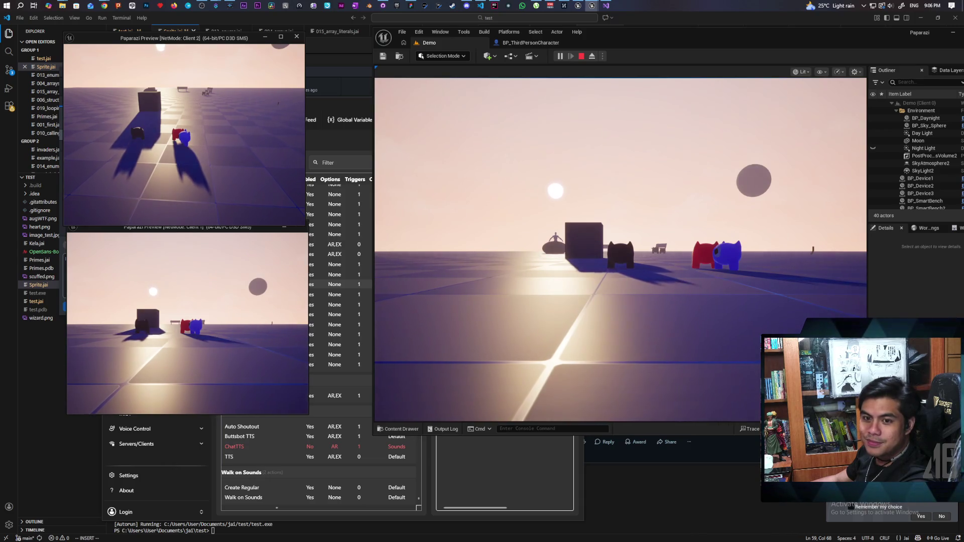
pyautogui.press('w')
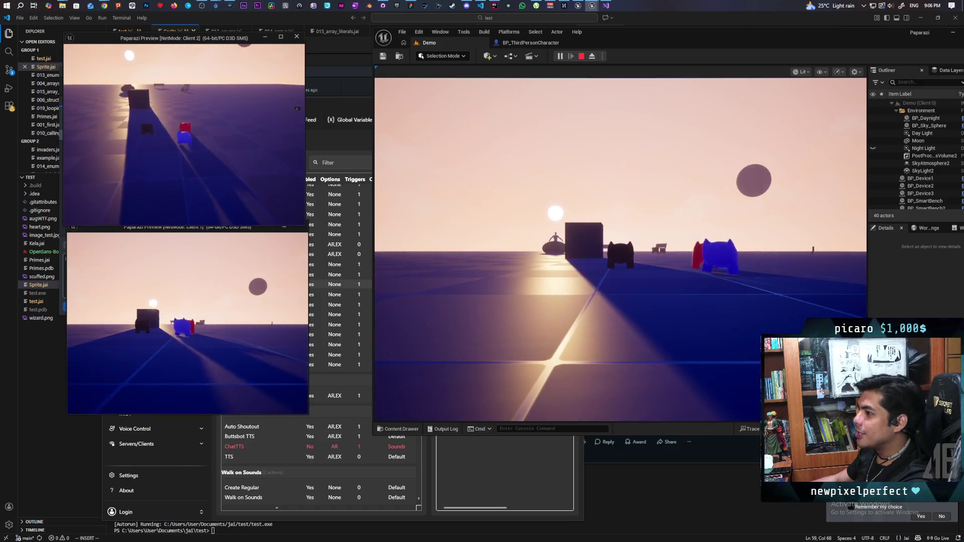
# Walk the blue character into and out of the red one's range, then stop playing
pyautogui.press('e')
pyautogui.press('w')
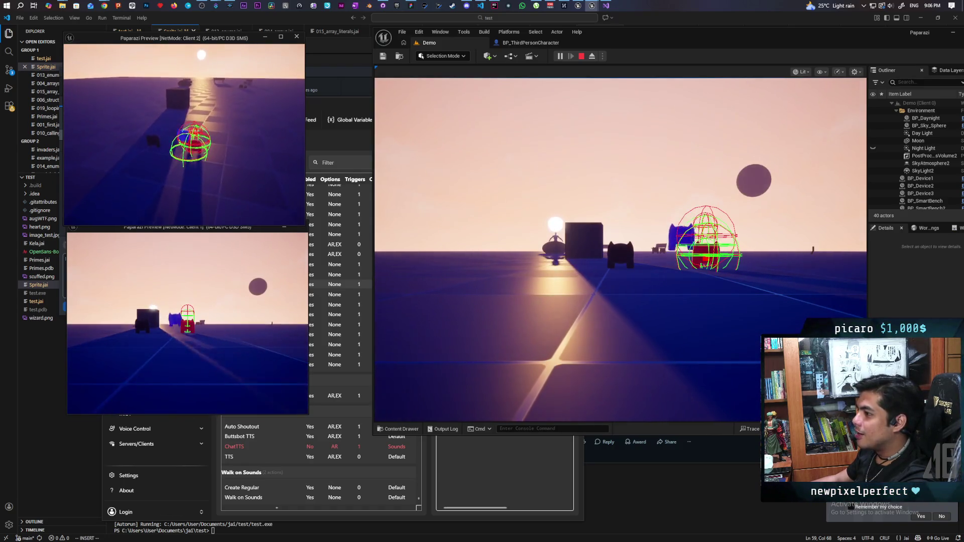
pyautogui.press('w')
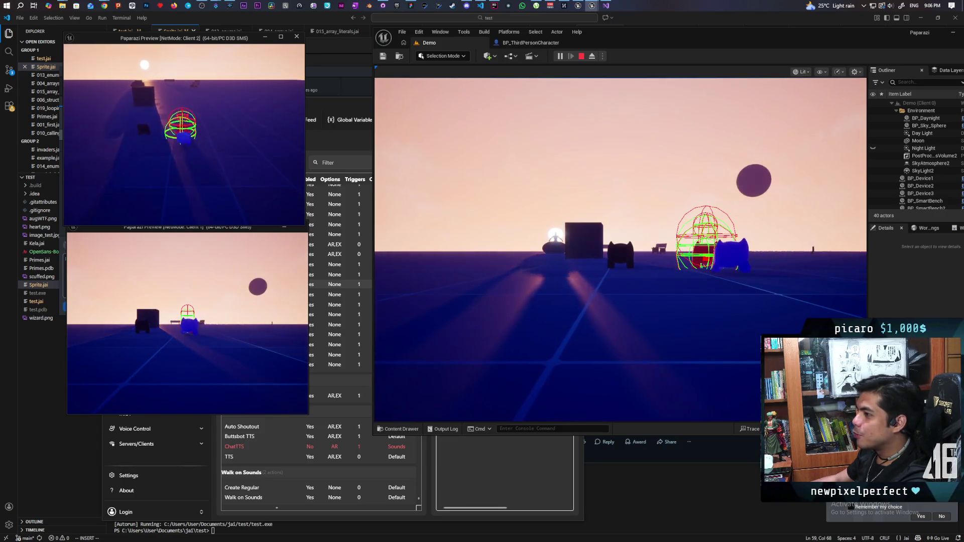
pyautogui.press('d')
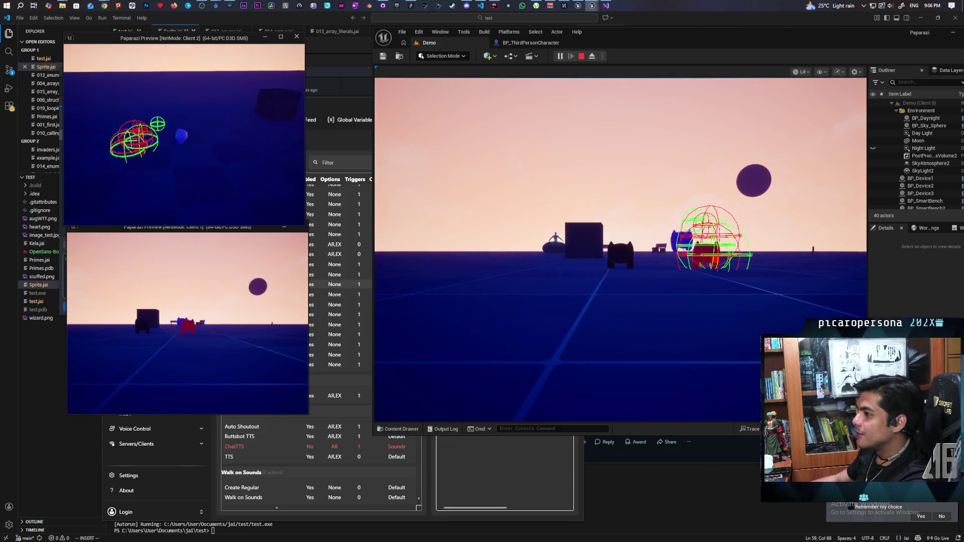
pyautogui.press('w')
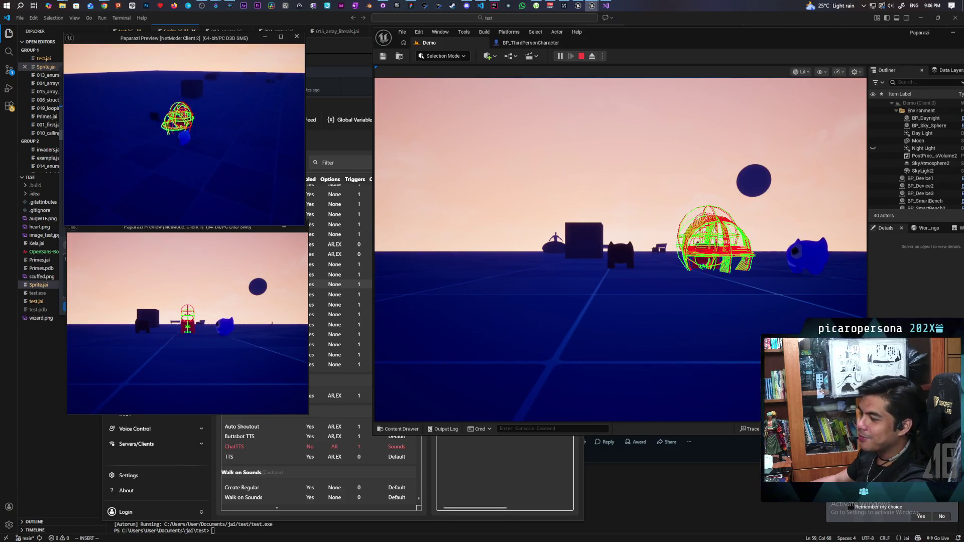
pyautogui.press('Escape')
# Restart play, climb blue onto red, then stack red onto blue and stop
pyautogui.click(560, 56)
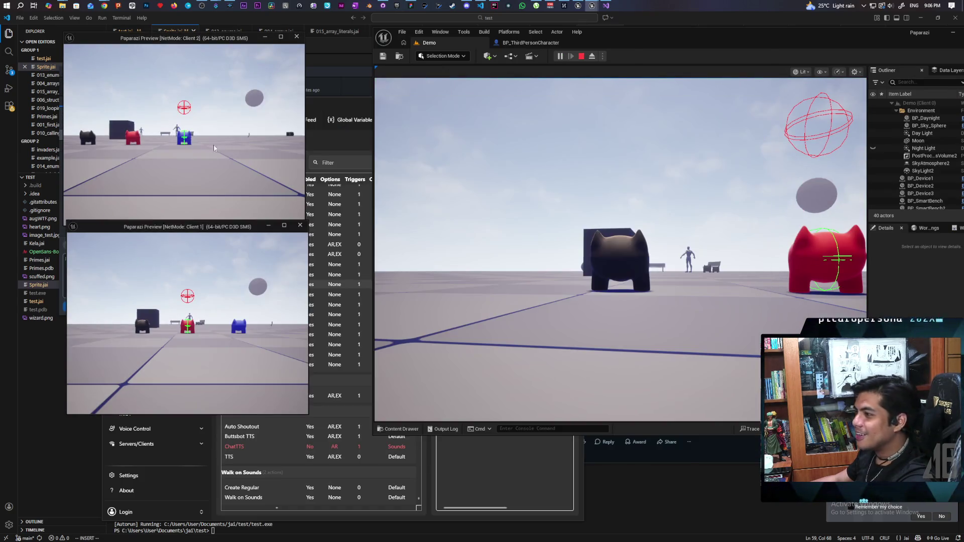
pyautogui.press('w')
pyautogui.press('space')
pyautogui.press('s')
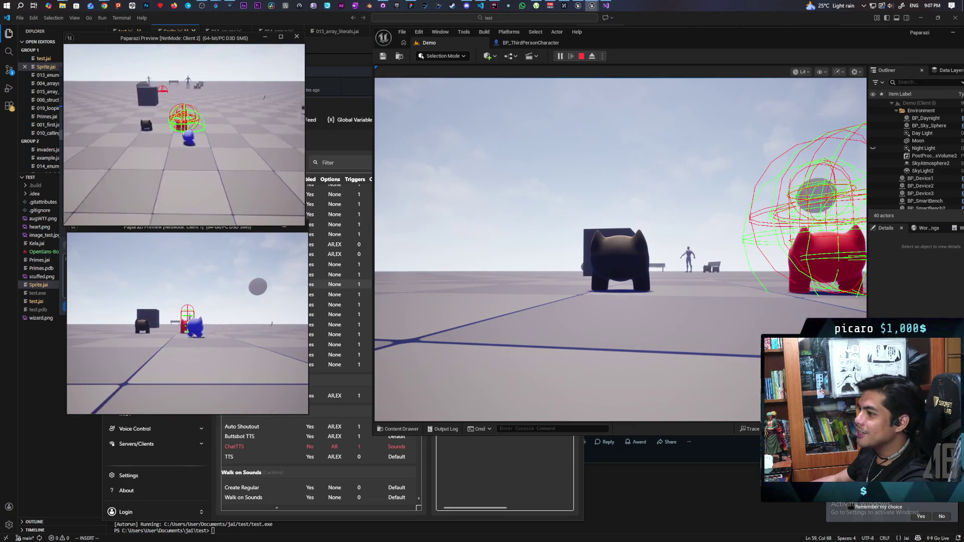
pyautogui.press('w')
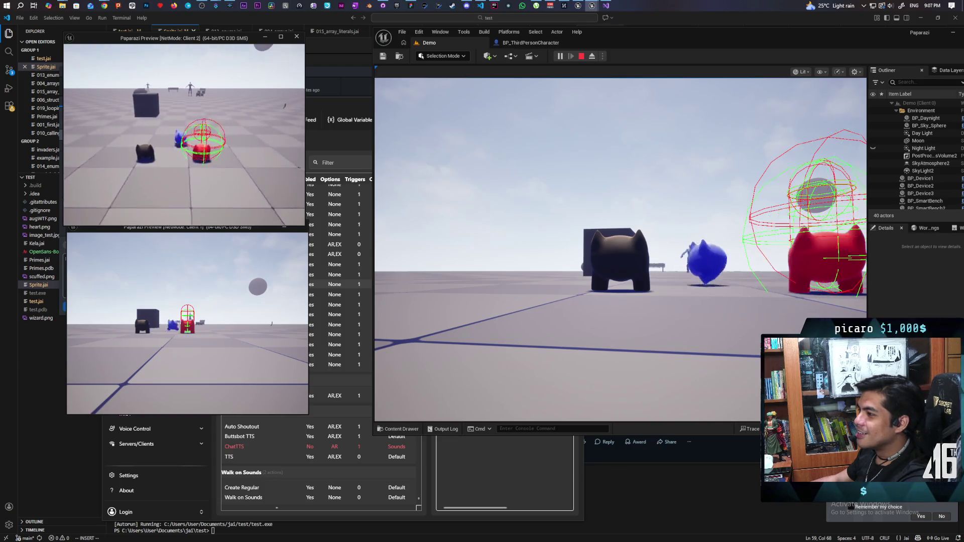
pyautogui.press('w')
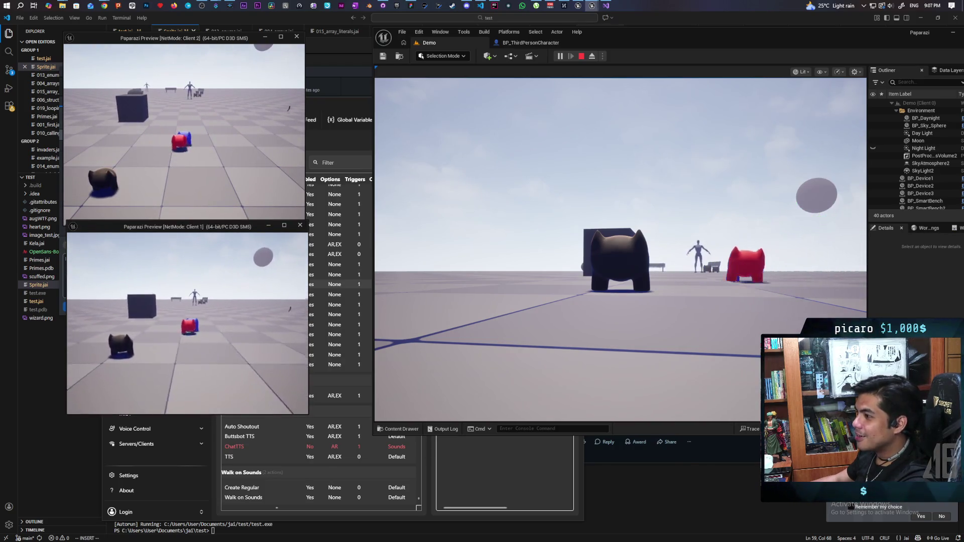
pyautogui.press('space')
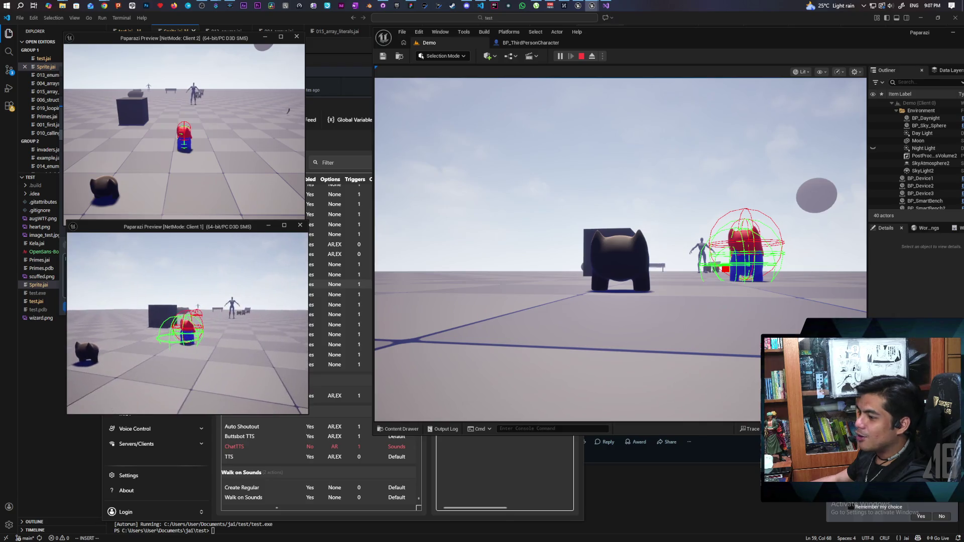
pyautogui.press('Escape')
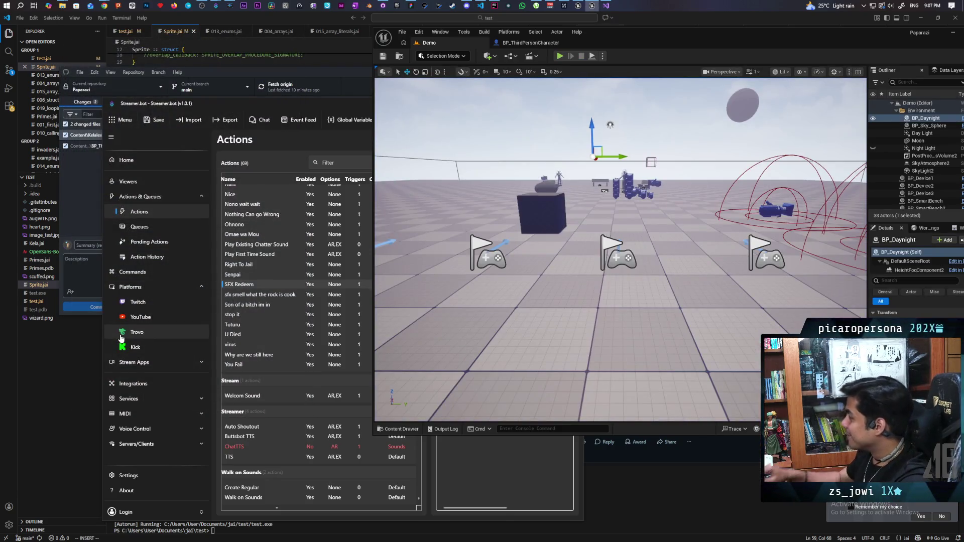
# Restart play, move the blue character onto and off the red one in Client 2, then stop
pyautogui.click(560, 57)
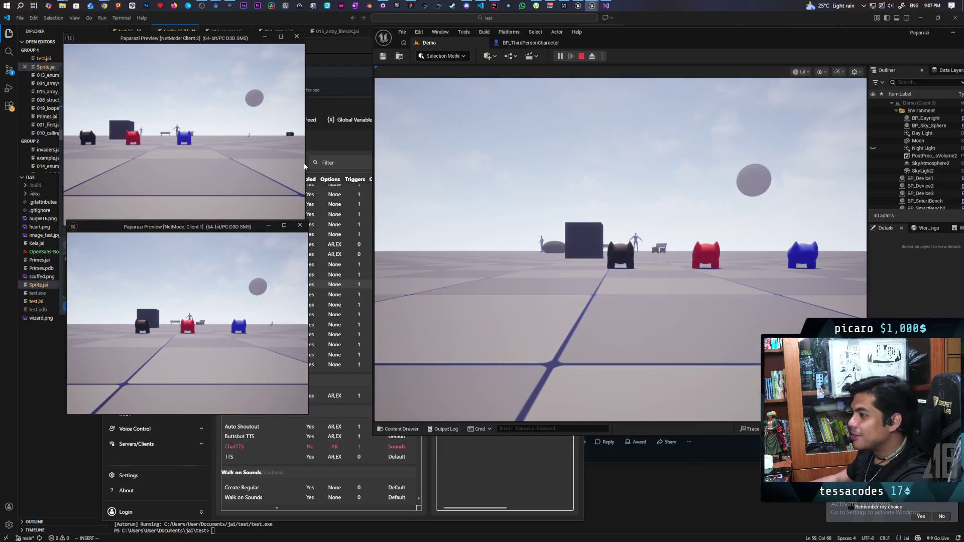
pyautogui.click(255, 139)
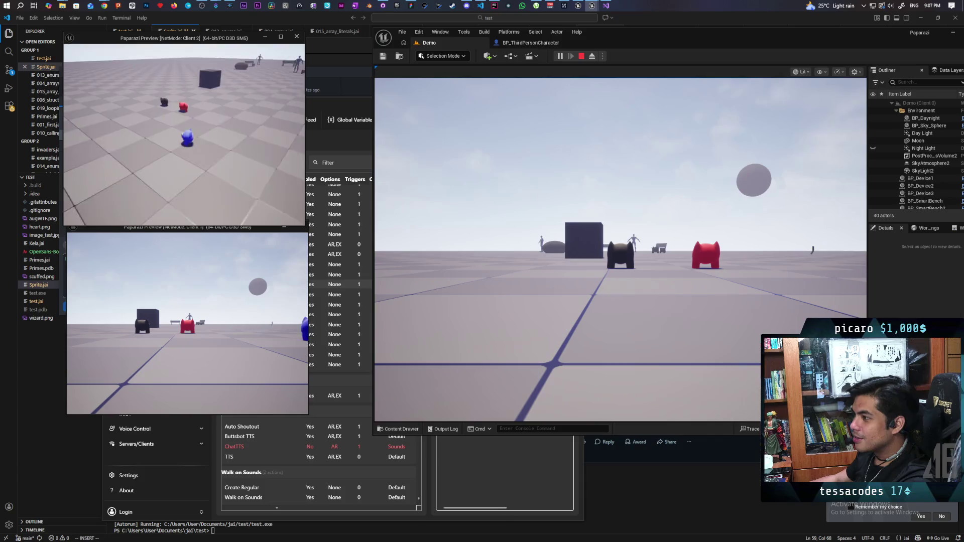
pyautogui.press('w')
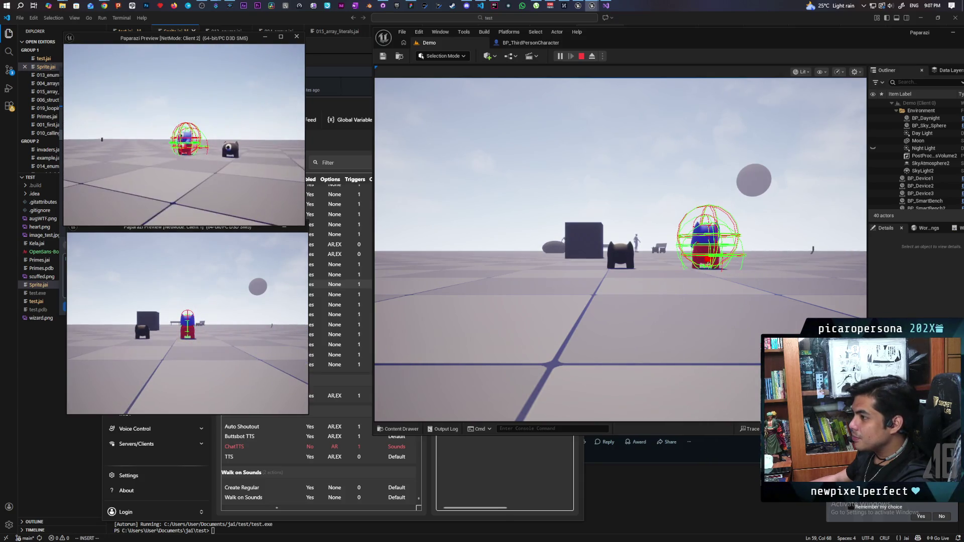
pyautogui.press('s')
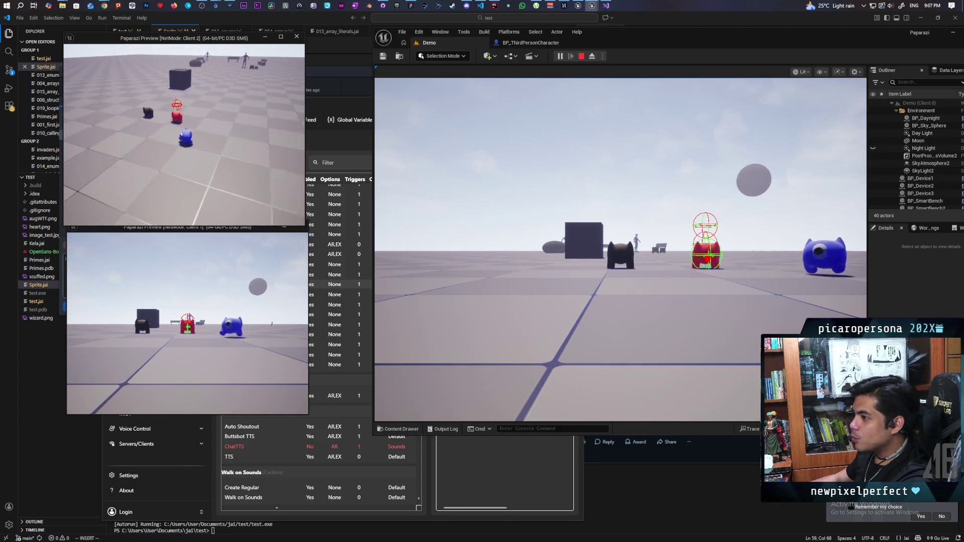
pyautogui.press('w')
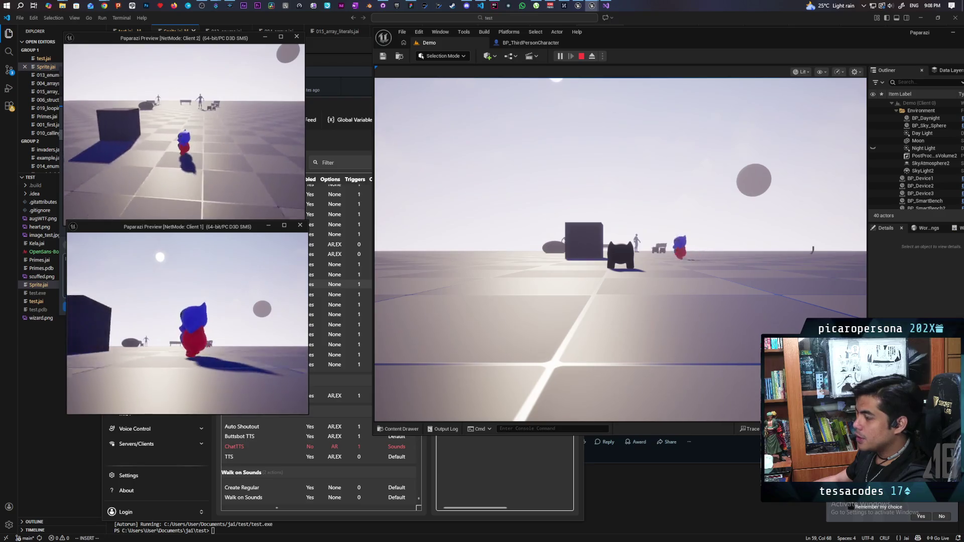
pyautogui.press('Escape')
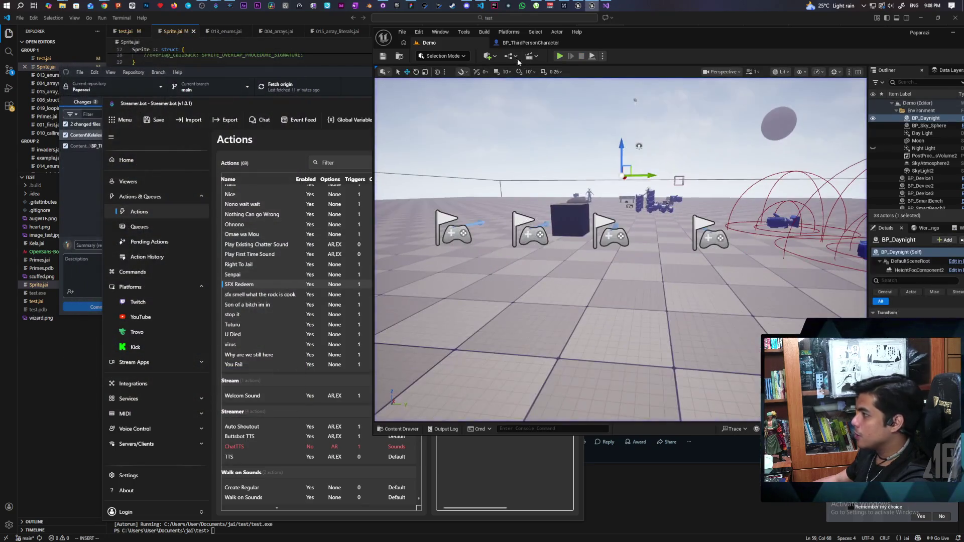
# Start a quick Play-in-Editor session and end it with Esc
pyautogui.click(561, 56)
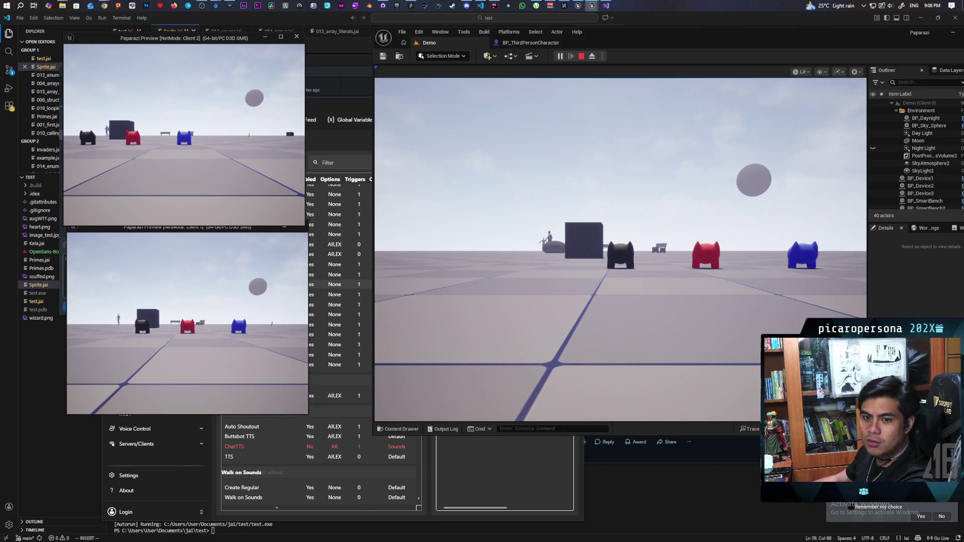
pyautogui.press('Escape')
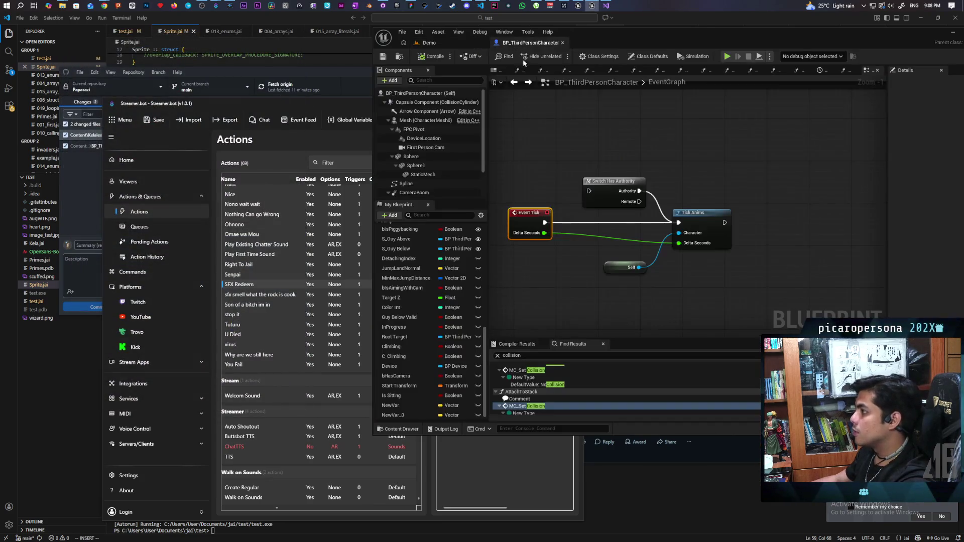
# Select Character Movement, maximize the Blueprint editor, and filter its details to 'root'
pyautogui.scroll(-3, 281, 201)
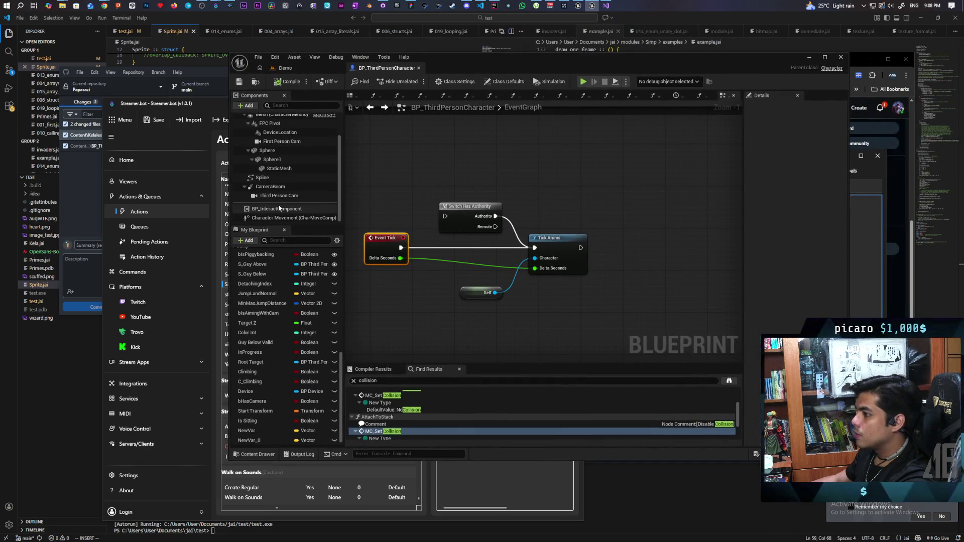
pyautogui.click(276, 218)
pyautogui.moveTo(511, 66); pyautogui.dragTo(405, 92)
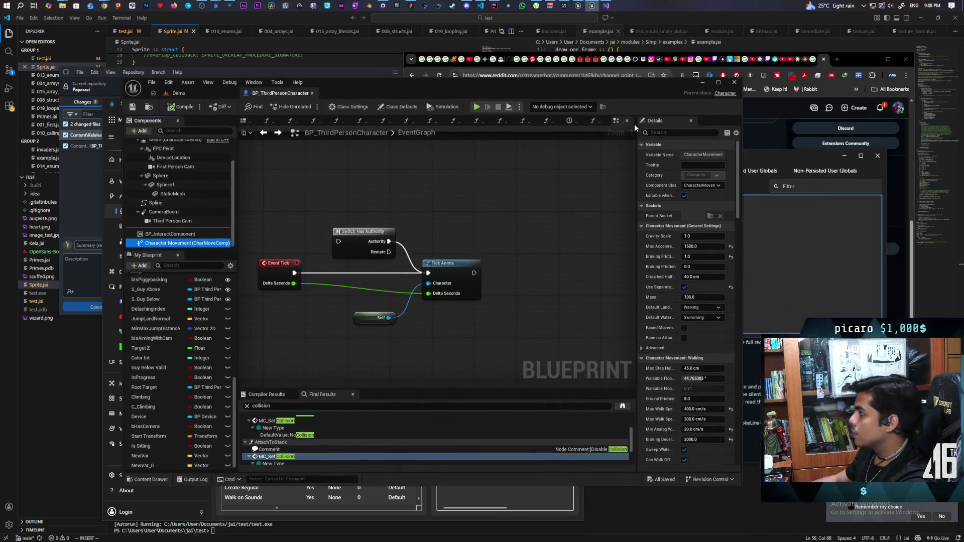
pyautogui.doubleClick(648, 83)
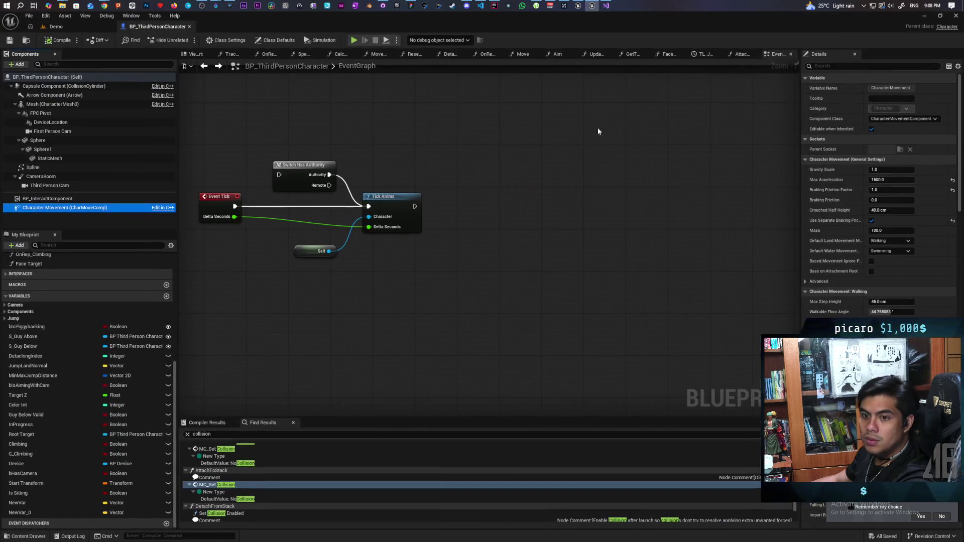
pyautogui.click(829, 65)
pyautogui.write('phy')
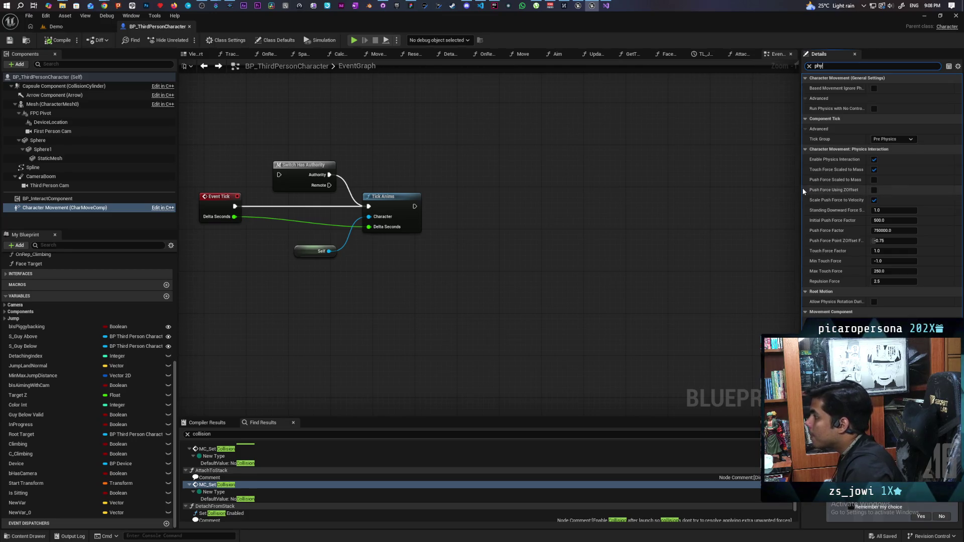
pyautogui.moveTo(802, 190); pyautogui.dragTo(487, 202)
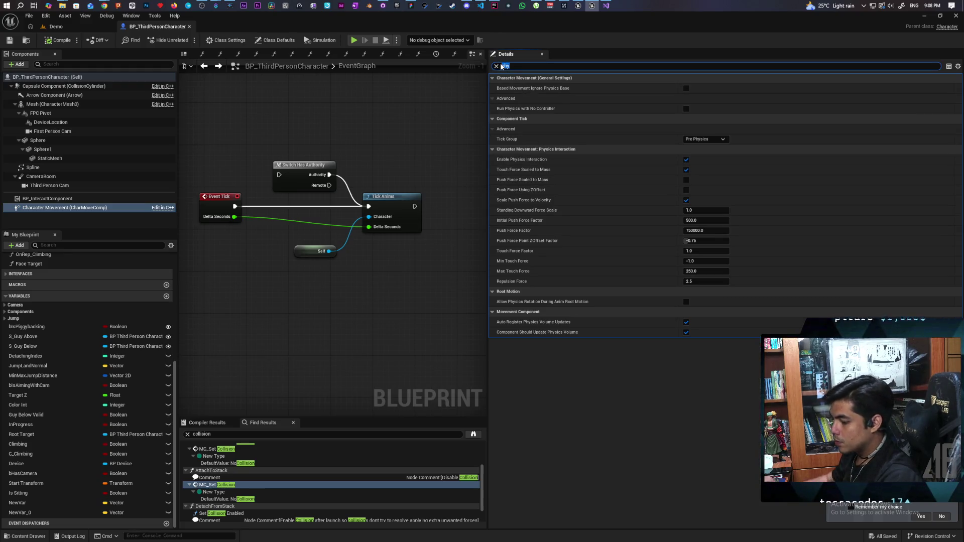
pyautogui.write('root')
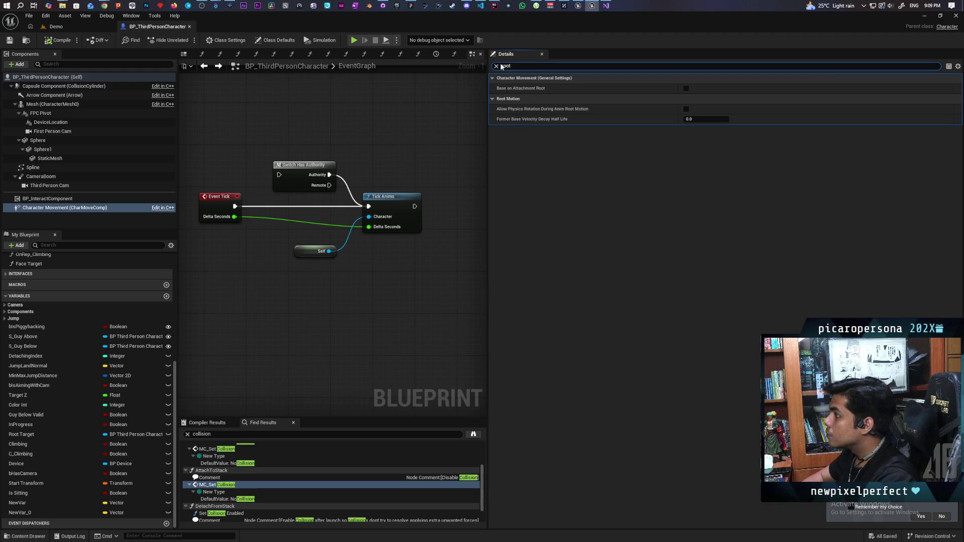
# Enable Allow Physics Rotation During Anim Root Motion and compile BP_ThirdPersonCharacter
pyautogui.moveTo(523, 91)
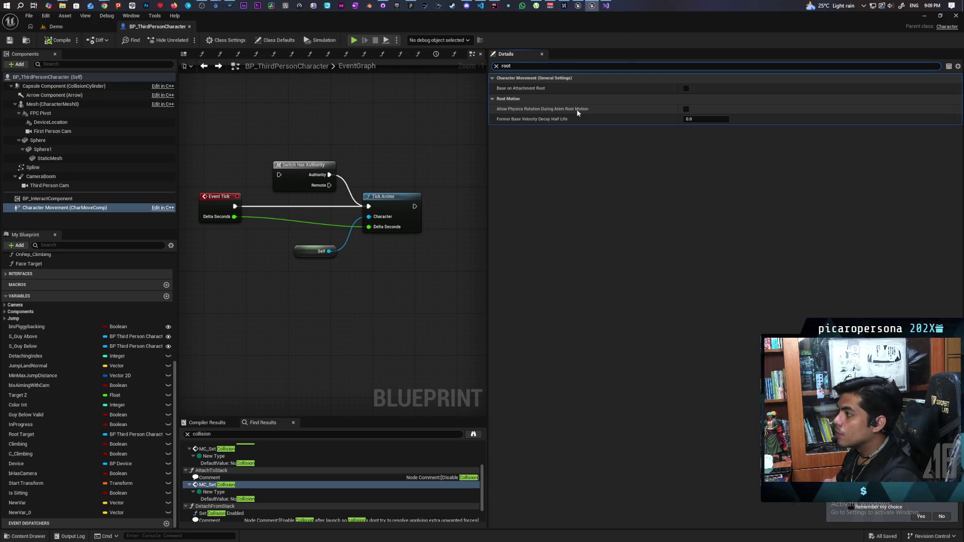
pyautogui.click(686, 109)
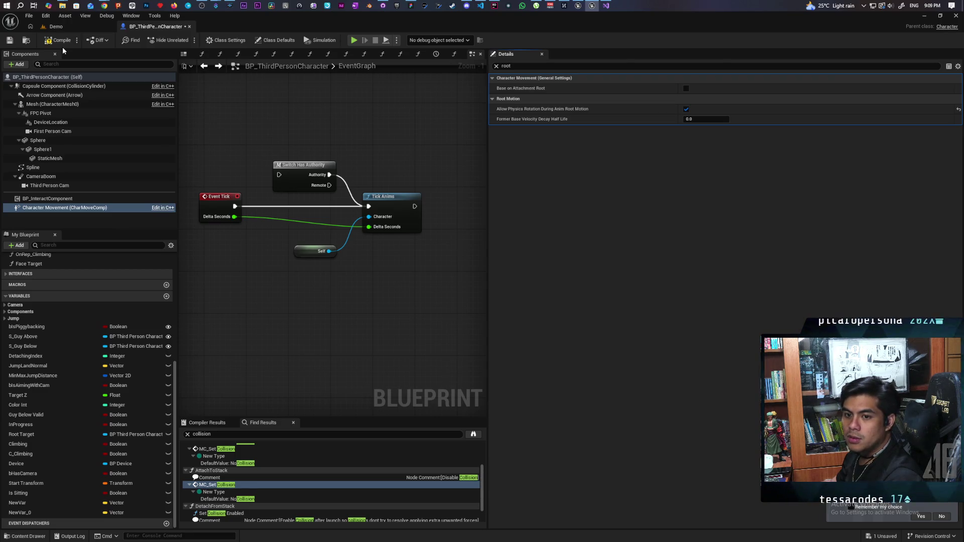
pyautogui.click(49, 40)
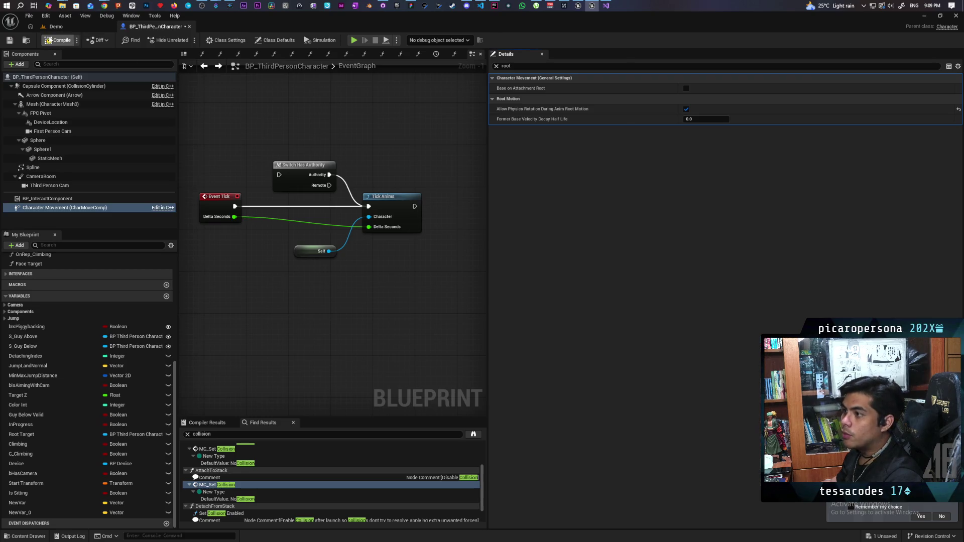
pyautogui.click(64, 29)
# Walk the blue Client 2 pawn forward with W onto the red pawn, turning toward the cube
pyautogui.moveTo(411, 26); pyautogui.dragTo(627, 34)
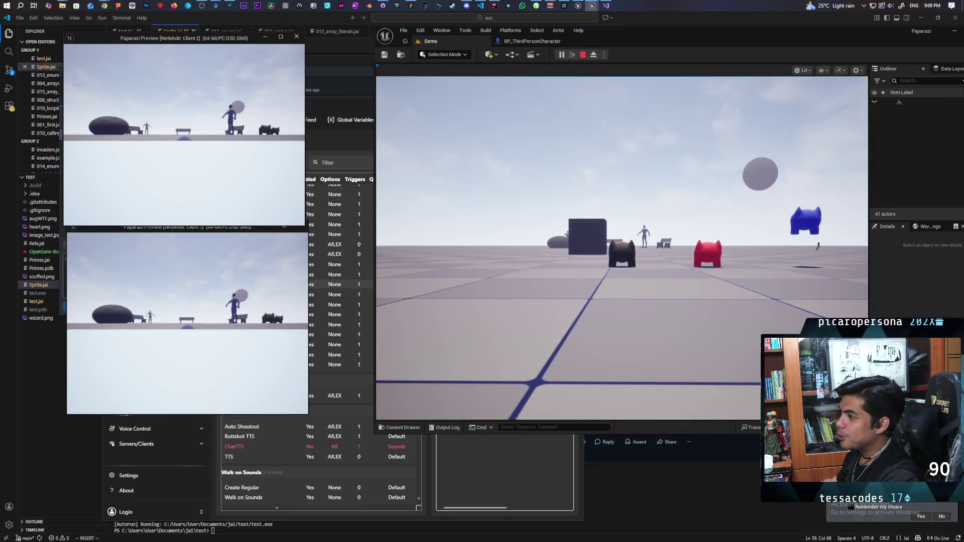
pyautogui.press('w')
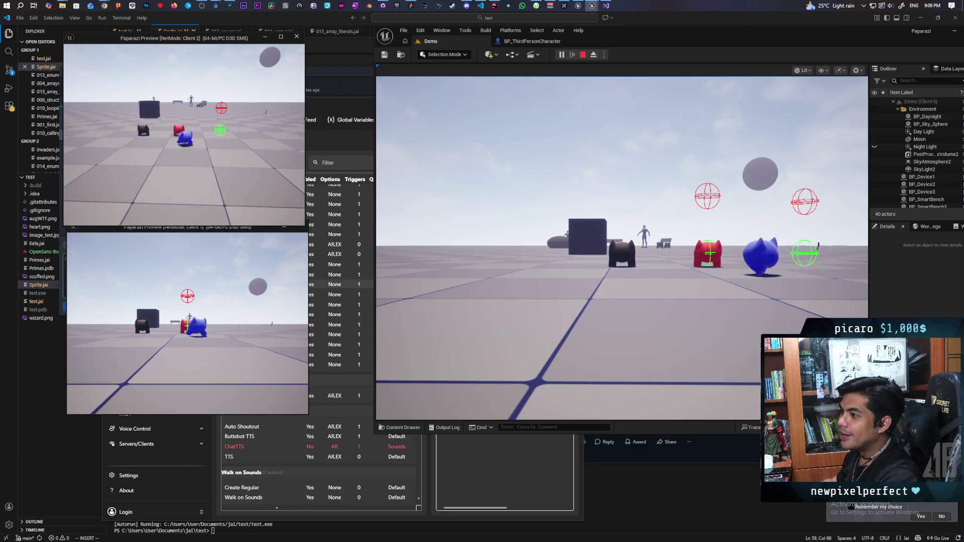
pyautogui.press('w')
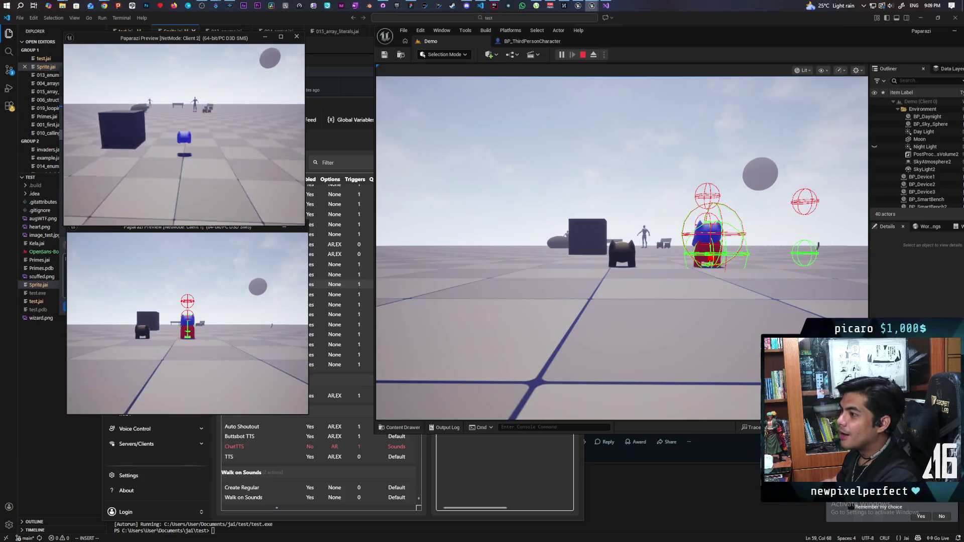
pyautogui.press('w')
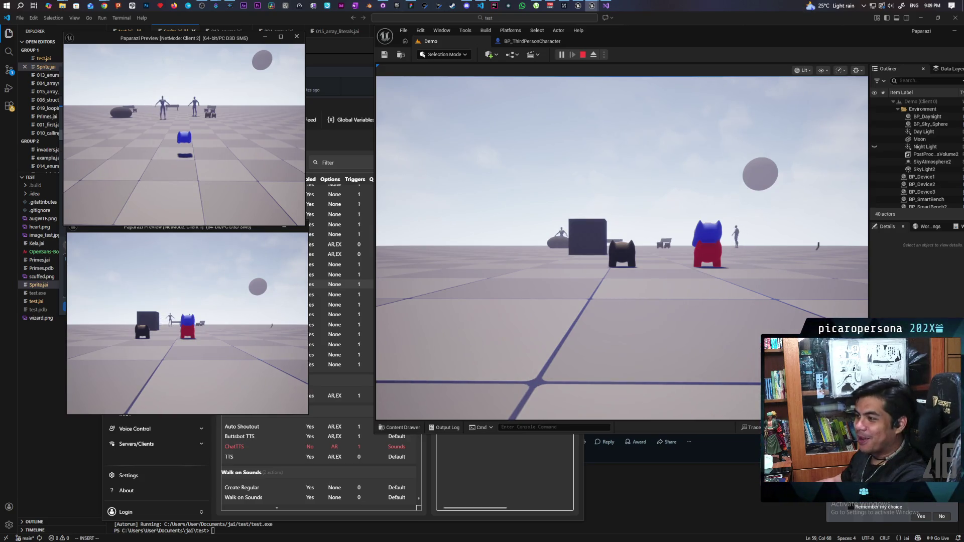
pyautogui.click(183, 121)
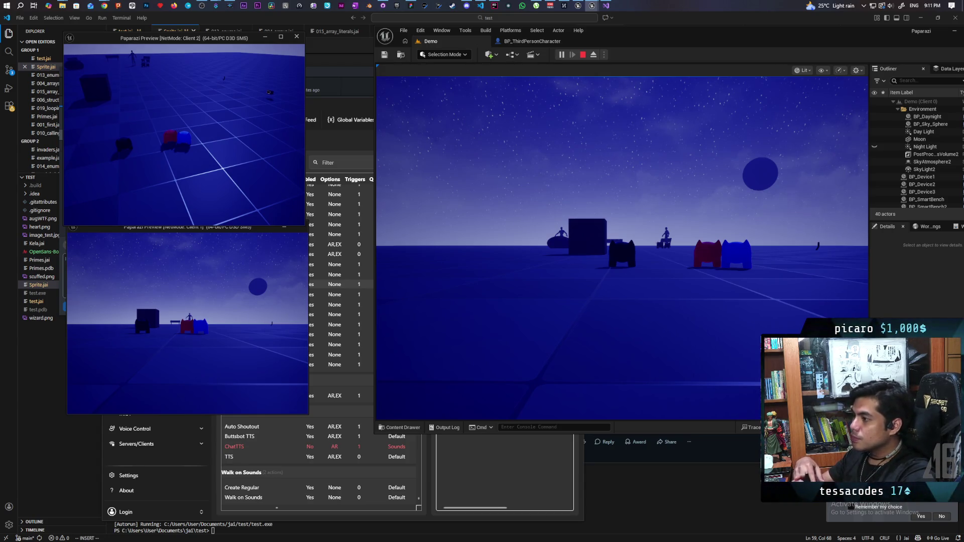
# End the Play-in-Editor session with Escape to return to the Demo level
pyautogui.press('Escape')
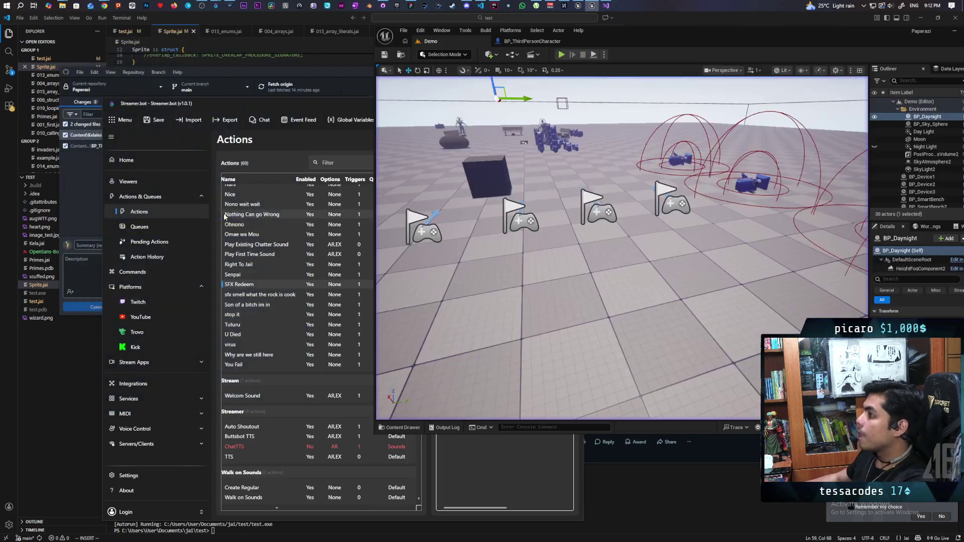
# Switch Allow Physics Rotation During Anim Root Motion off in BP_ThirdPersonCharacter, save, and maximize its editor
pyautogui.click(532, 41)
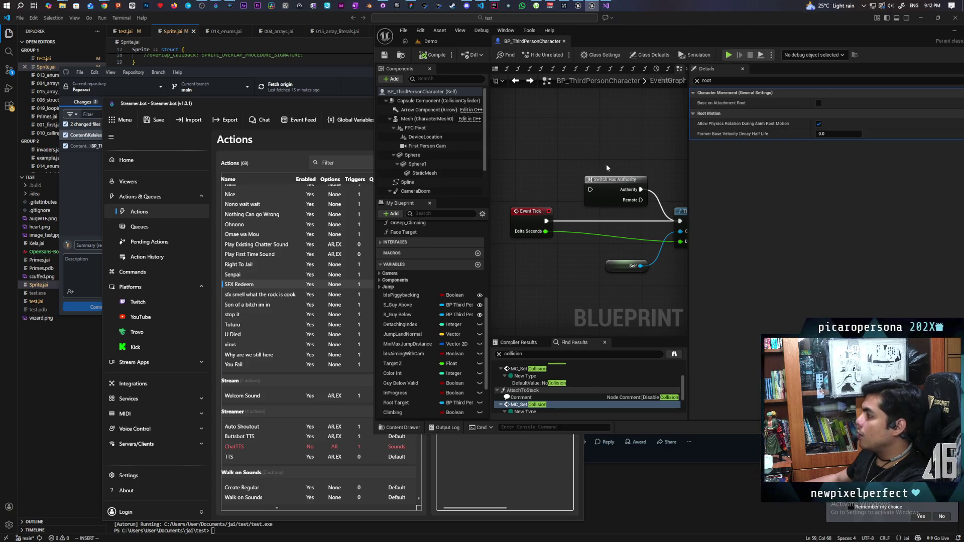
pyautogui.click(819, 124)
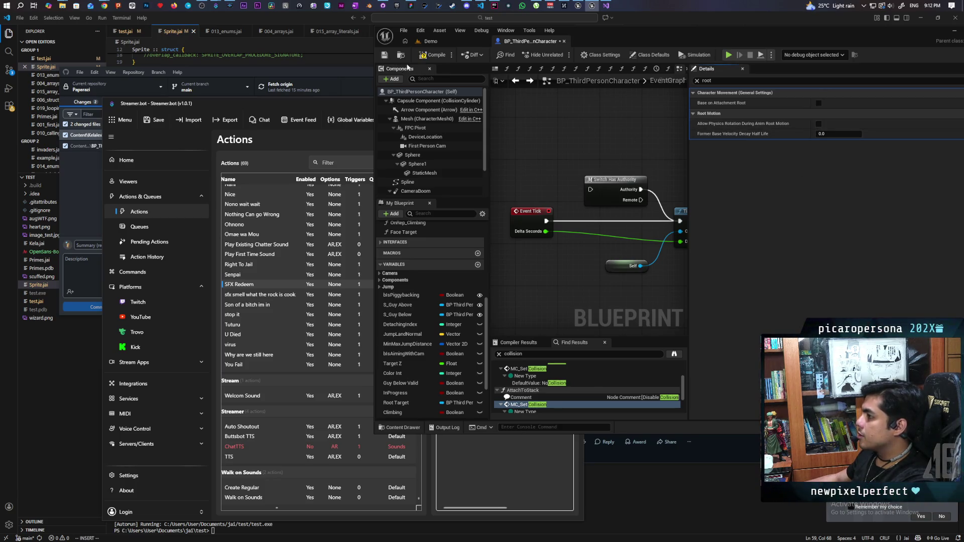
pyautogui.hotkey('ctrl', 's')
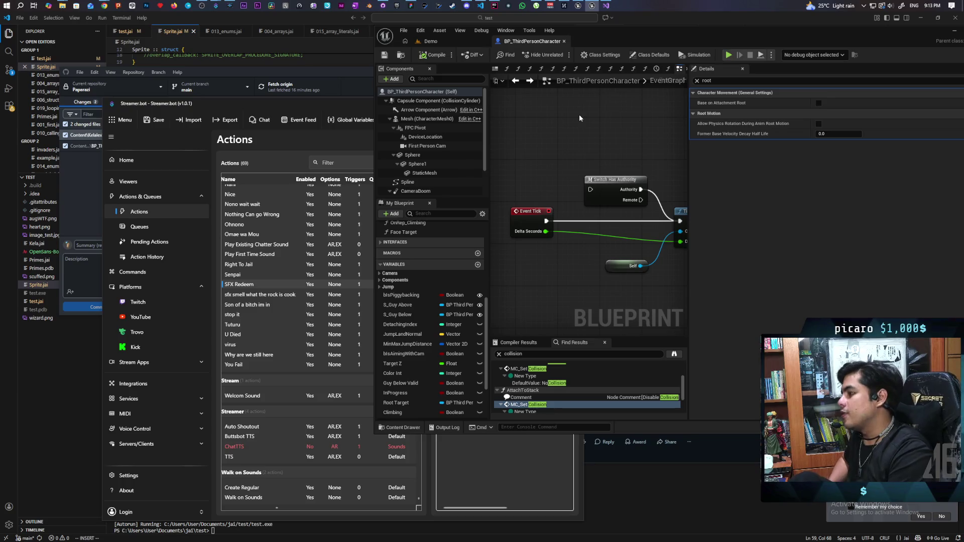
pyautogui.click(433, 44)
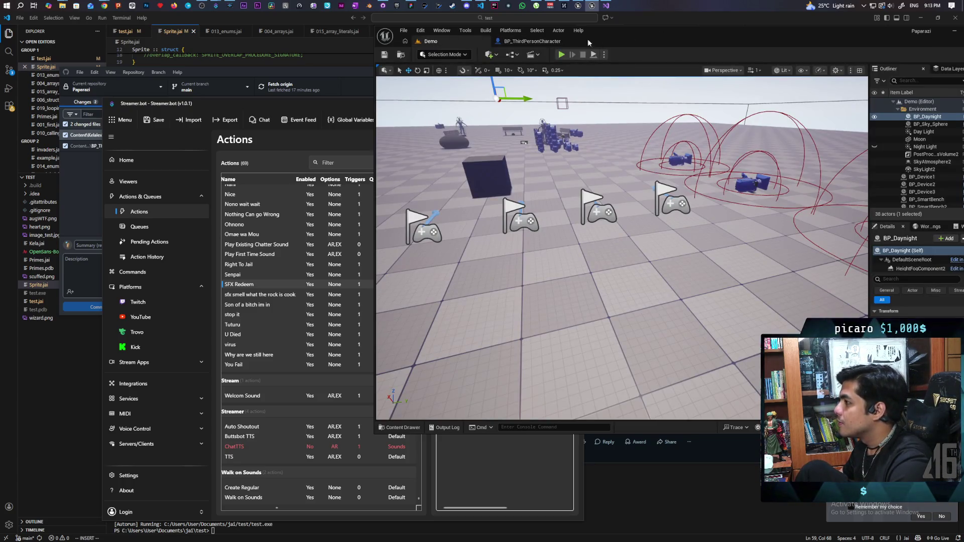
pyautogui.click(535, 41)
pyautogui.doubleClick(649, 38)
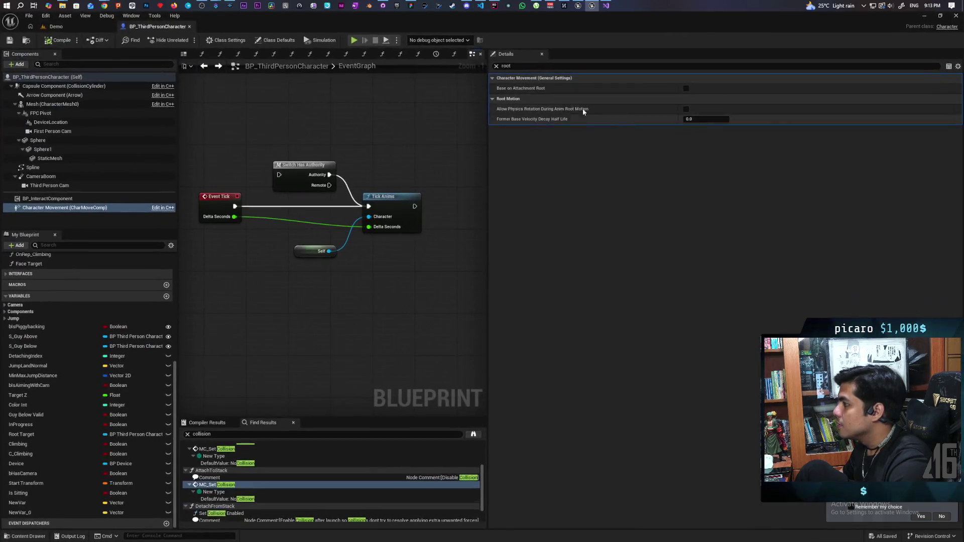
# Widen the event graph past the Details splitter and pan left to the Jump Input comment group
pyautogui.moveTo(489, 101); pyautogui.dragTo(836, 101)
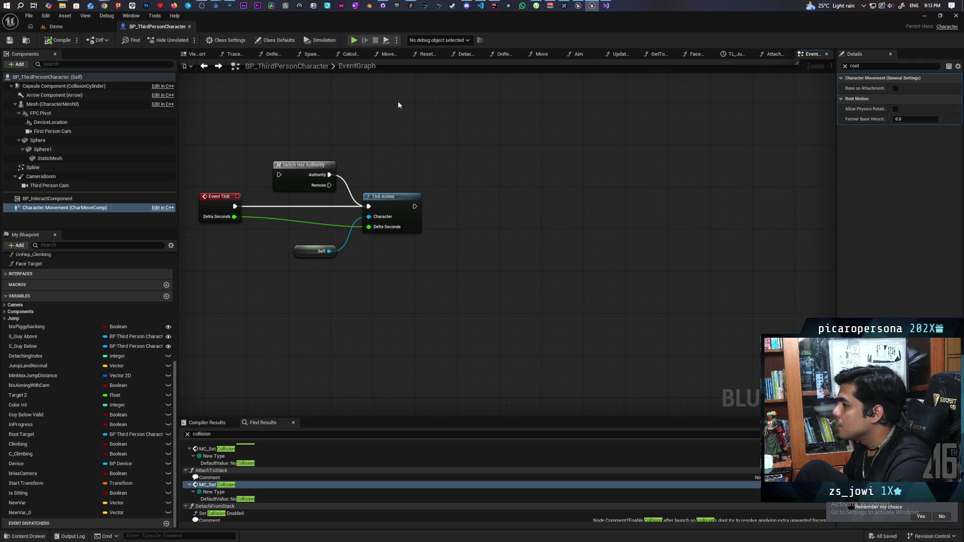
pyautogui.scroll(-5, 483, 146)
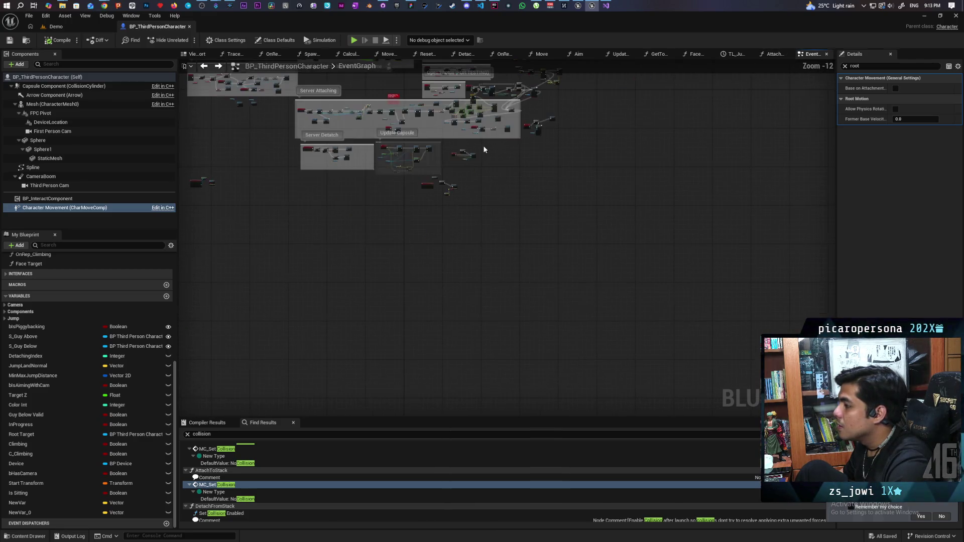
pyautogui.scroll(4, 483, 146)
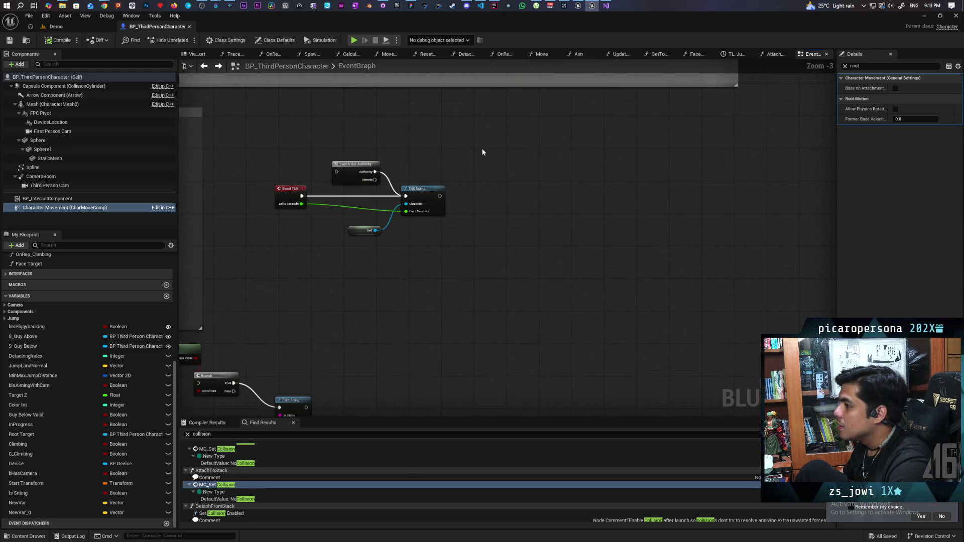
pyautogui.scroll(-4, 483, 152)
pyautogui.moveTo(498, 288)
pyautogui.mouseDown()
pyautogui.moveTo(722, 288)
pyautogui.moveTo(487, 288)
pyautogui.mouseUp()
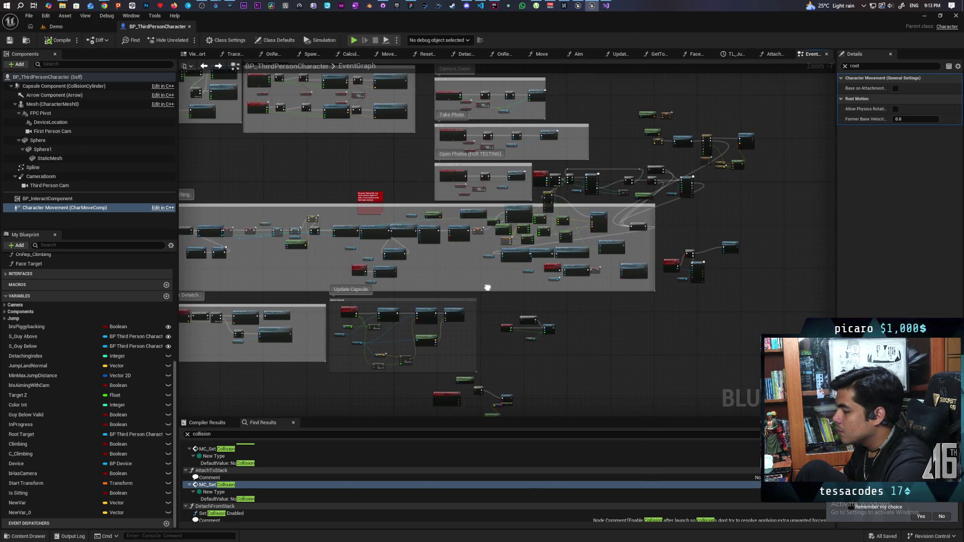
pyautogui.moveTo(487, 287); pyautogui.dragTo(607, 293)
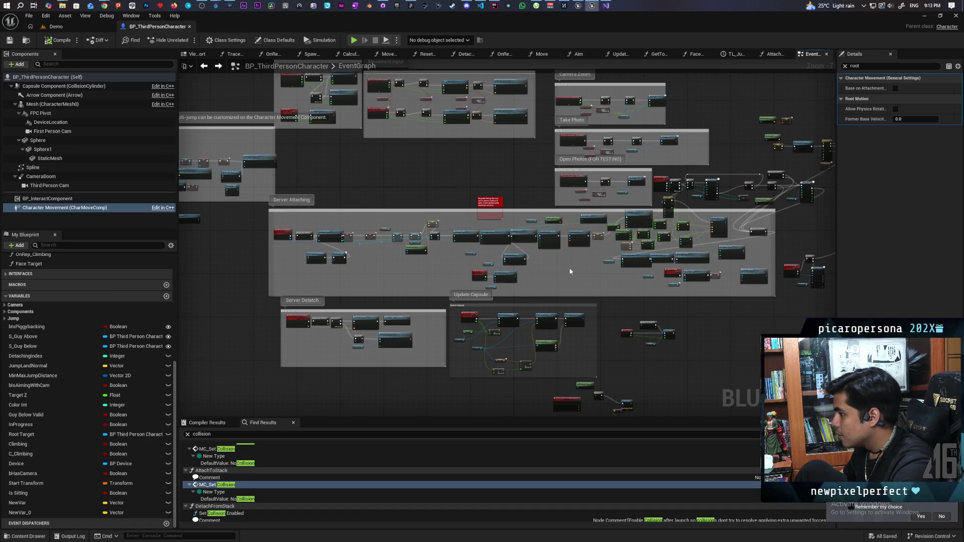
pyautogui.moveTo(309, 271); pyautogui.dragTo(544, 274)
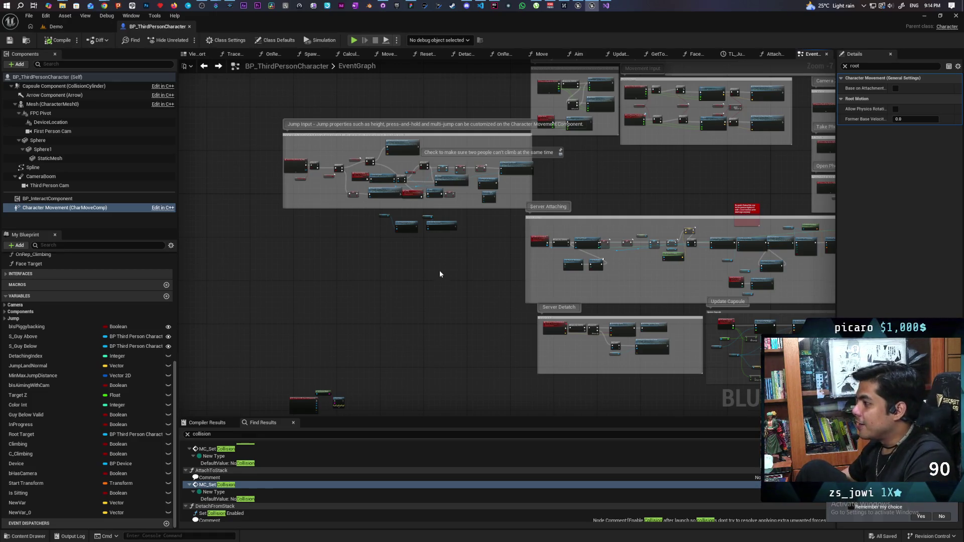
pyautogui.scroll(2, 321, 189)
pyautogui.scroll(5, 321, 189)
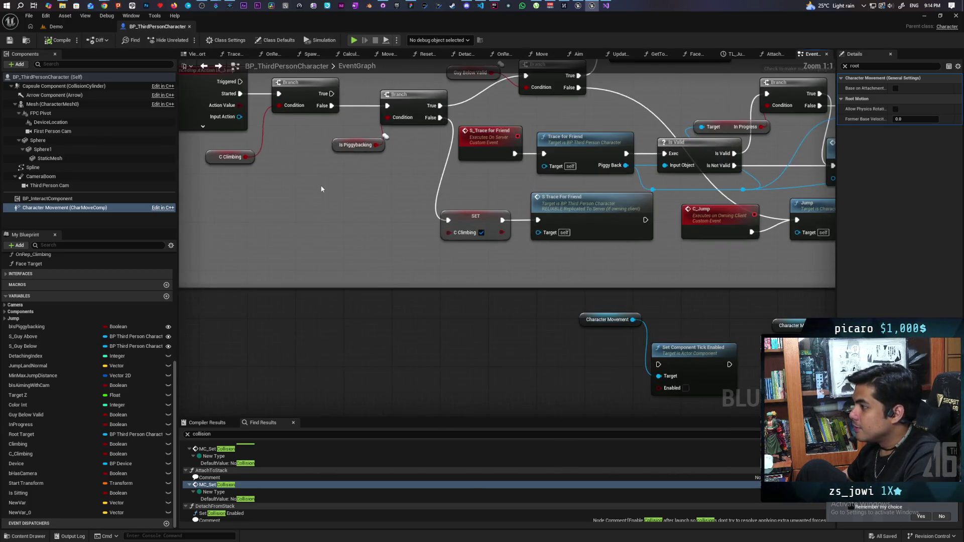
pyautogui.moveTo(399, 307); pyautogui.dragTo(475, 310)
pyautogui.moveTo(387, 204)
pyautogui.mouseDown()
pyautogui.moveTo(386, 276)
pyautogui.moveTo(312, 320)
pyautogui.mouseUp()
pyautogui.click(314, 321)
pyautogui.moveTo(392, 187); pyautogui.dragTo(344, 309)
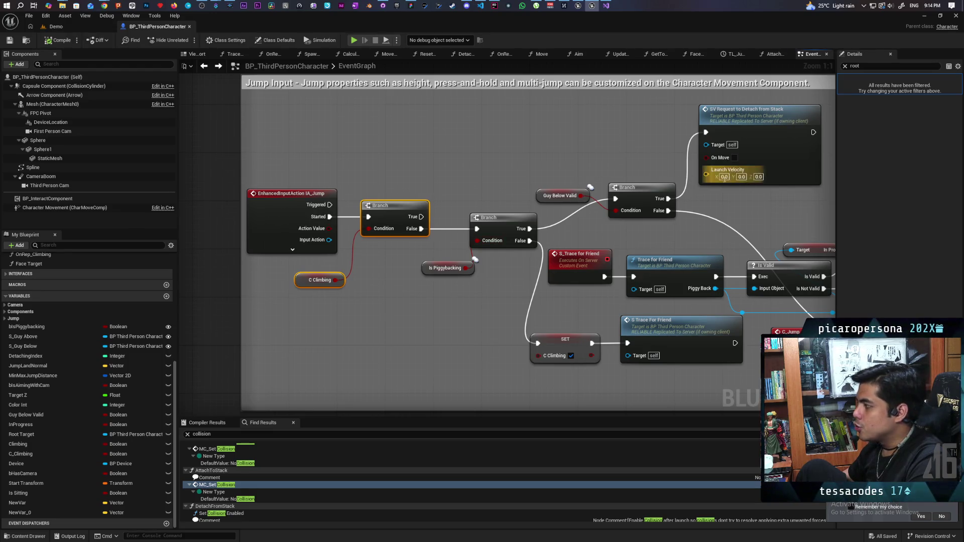
pyautogui.moveTo(646, 134); pyautogui.dragTo(748, 225)
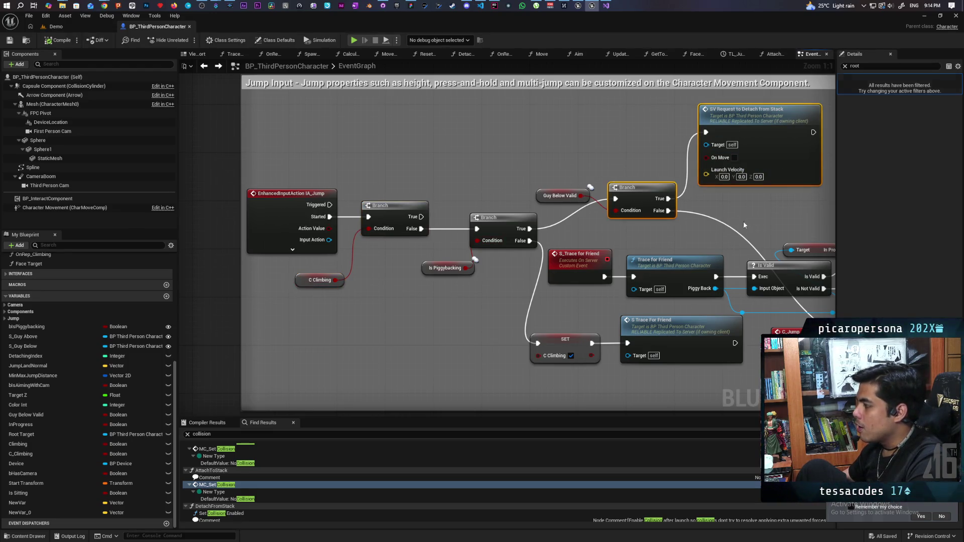
pyautogui.keyDown('ctrl'); pyautogui.click(560, 196); pyautogui.keyUp('ctrl')
pyautogui.moveTo(617, 370)
pyautogui.mouseDown()
pyautogui.moveTo(609, 316)
pyautogui.moveTo(620, 298)
pyautogui.mouseUp()
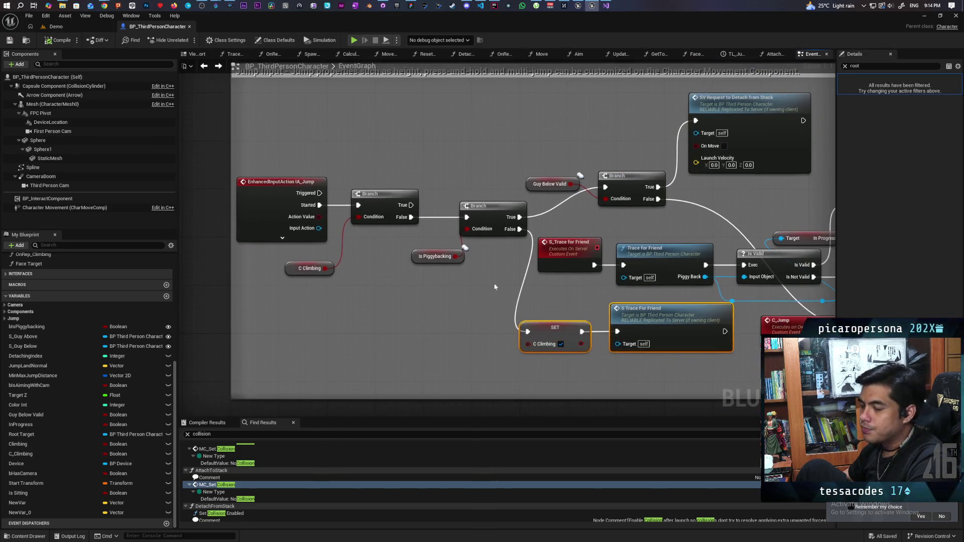
pyautogui.moveTo(382, 277); pyautogui.dragTo(404, 280)
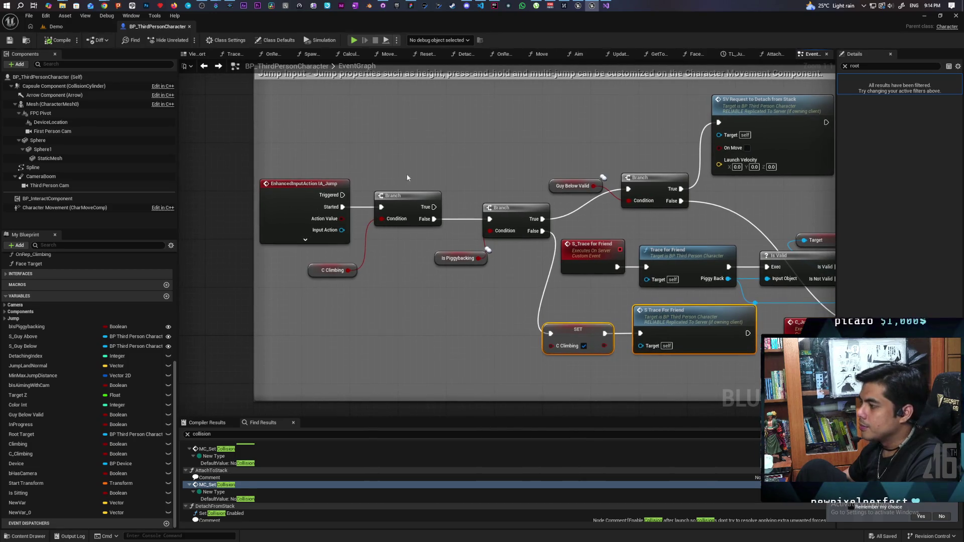
pyautogui.moveTo(399, 146); pyautogui.dragTo(325, 322)
pyautogui.click(324, 322)
pyautogui.click(332, 270)
pyautogui.moveTo(298, 151); pyautogui.dragTo(387, 298)
pyautogui.moveTo(548, 311)
pyautogui.mouseDown()
pyautogui.moveTo(473, 286)
pyautogui.moveTo(499, 300)
pyautogui.mouseUp()
pyautogui.moveTo(342, 327)
pyautogui.mouseDown()
pyautogui.moveTo(254, 309)
pyautogui.moveTo(370, 311)
pyautogui.mouseUp()
pyautogui.moveTo(309, 220); pyautogui.dragTo(335, 293)
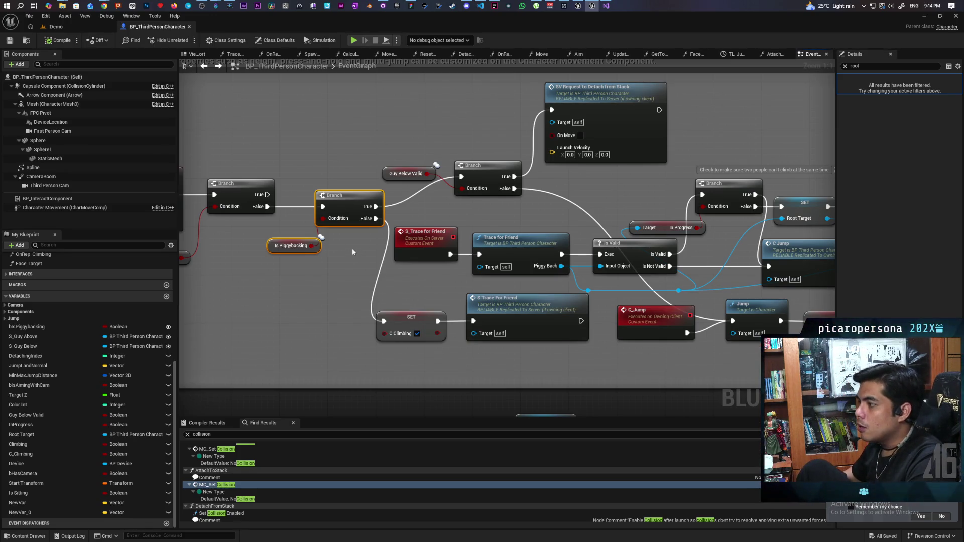
pyautogui.moveTo(415, 138); pyautogui.dragTo(482, 181)
pyautogui.moveTo(509, 129); pyautogui.dragTo(552, 118)
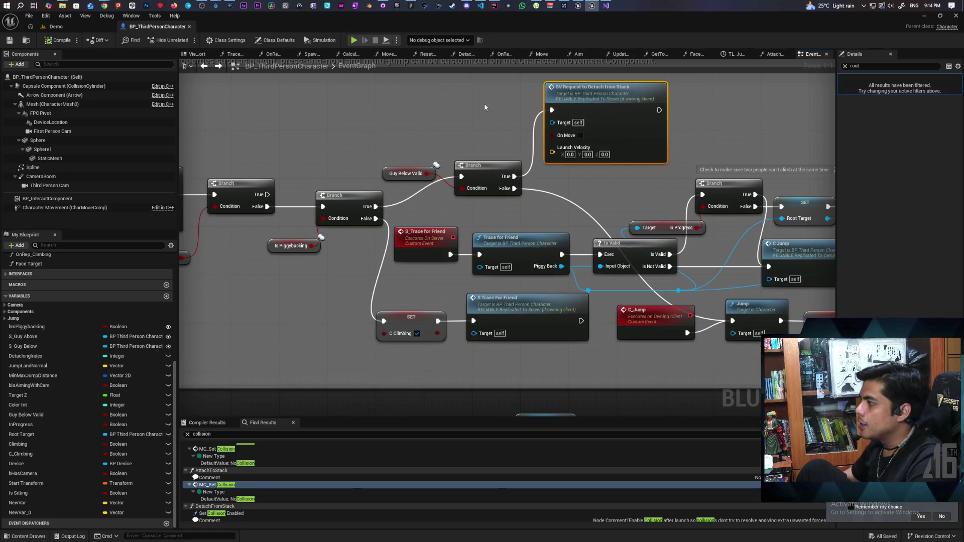
pyautogui.moveTo(445, 79); pyautogui.dragTo(632, 151)
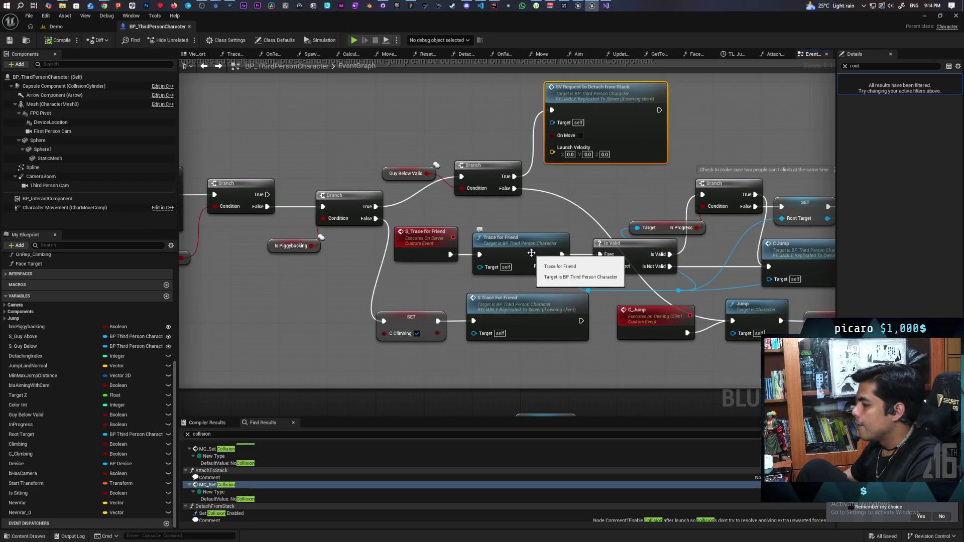
pyautogui.moveTo(291, 222); pyautogui.dragTo(354, 124)
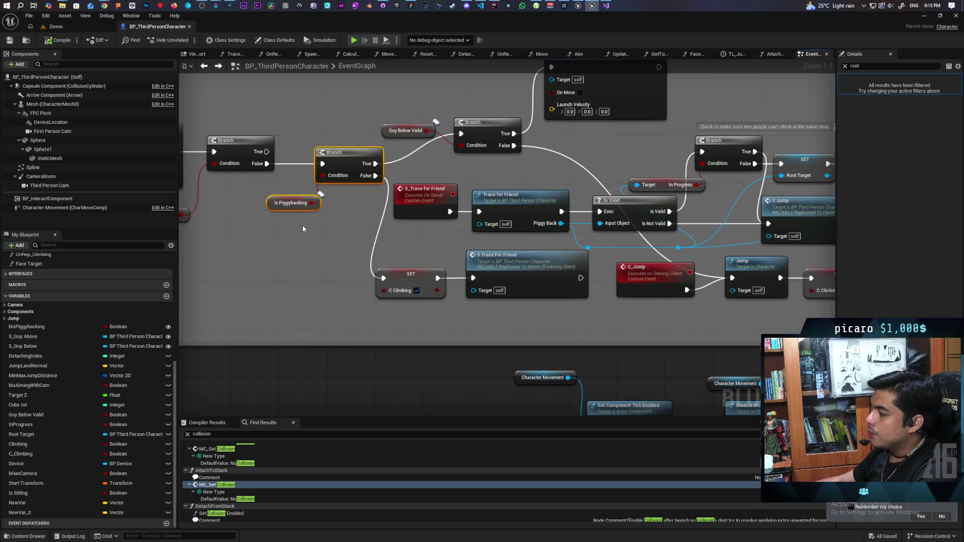
pyautogui.moveTo(293, 132)
pyautogui.mouseDown()
pyautogui.moveTo(344, 252)
pyautogui.moveTo(304, 252)
pyautogui.mouseUp()
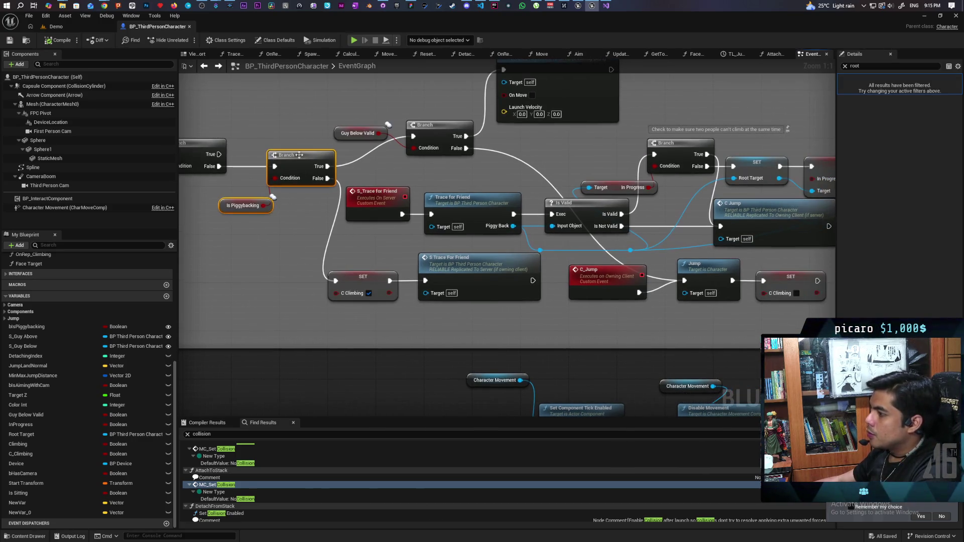
pyautogui.moveTo(323, 295)
pyautogui.mouseDown()
pyautogui.moveTo(411, 235)
pyautogui.moveTo(522, 264)
pyautogui.mouseUp()
pyautogui.click(452, 231)
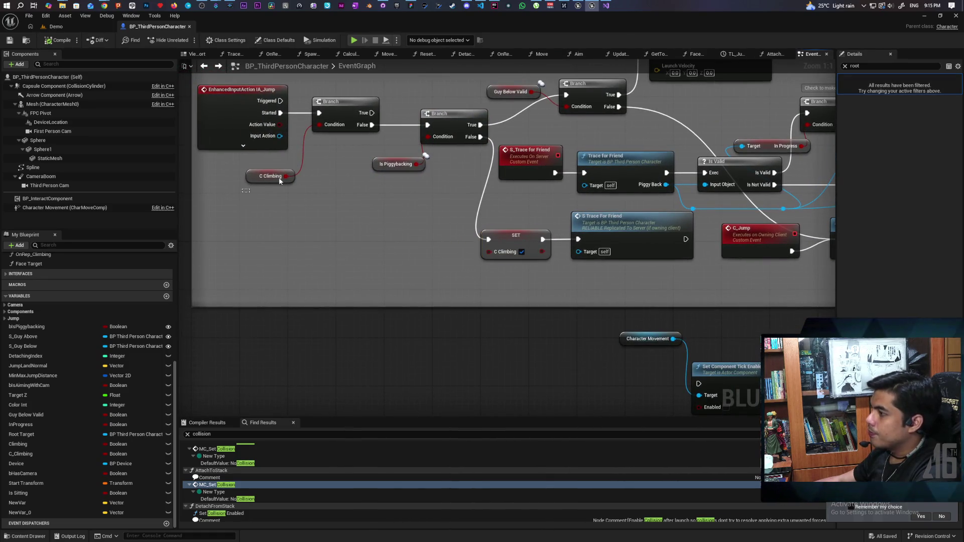
pyautogui.moveTo(461, 234); pyautogui.dragTo(306, 213)
pyautogui.moveTo(412, 265)
pyautogui.mouseDown()
pyautogui.moveTo(363, 264)
pyautogui.moveTo(323, 278)
pyautogui.mouseUp()
pyautogui.click(380, 242)
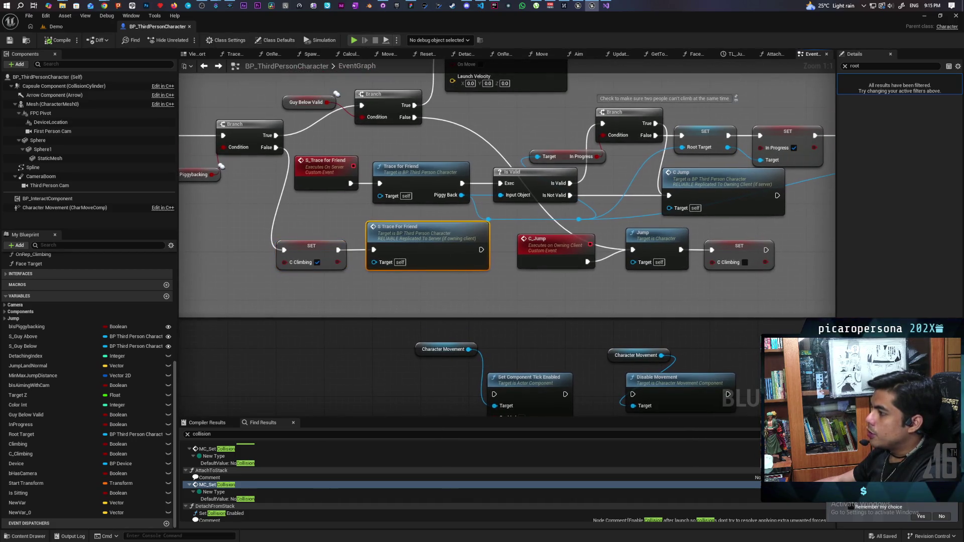
pyautogui.moveTo(380, 241); pyautogui.dragTo(333, 247)
pyautogui.moveTo(281, 152); pyautogui.dragTo(329, 196)
pyautogui.click(383, 256)
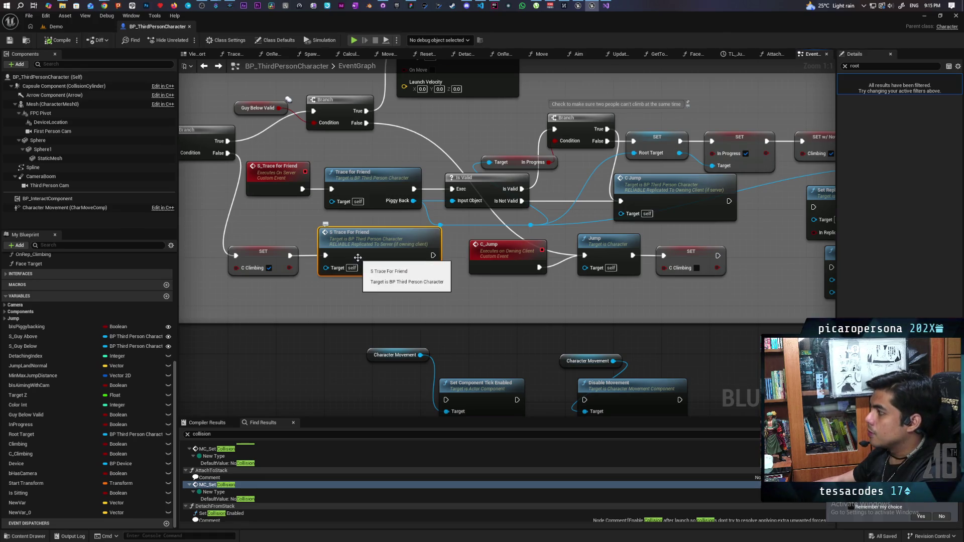
pyautogui.scroll(-7, 358, 257)
pyautogui.moveTo(436, 252)
pyautogui.mouseDown()
pyautogui.moveTo(133, 287)
pyautogui.moveTo(142, 226)
pyautogui.mouseUp()
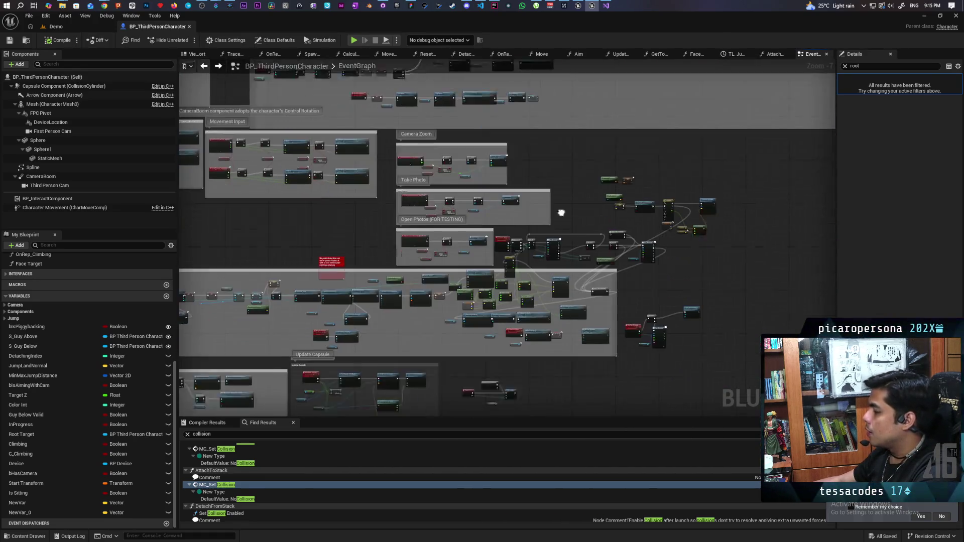
# Move the Character Movement getter up beside Set Movement Mode near Calculate Jump
pyautogui.scroll(4, 536, 215)
pyautogui.moveTo(537, 215)
pyautogui.mouseDown()
pyautogui.moveTo(520, 132)
pyautogui.moveTo(574, 199)
pyautogui.moveTo(751, 171)
pyautogui.mouseUp()
pyautogui.scroll(1, 602, 193)
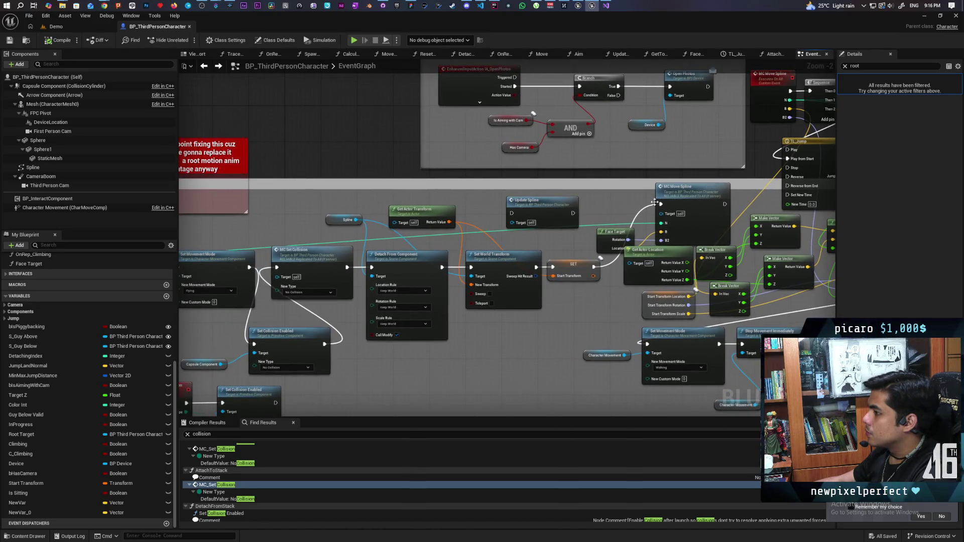
pyautogui.moveTo(405, 248); pyautogui.dragTo(512, 212)
pyautogui.moveTo(309, 286)
pyautogui.mouseDown()
pyautogui.moveTo(515, 270)
pyautogui.moveTo(547, 242)
pyautogui.mouseUp()
pyautogui.scroll(2, 515, 270)
pyautogui.click(549, 254)
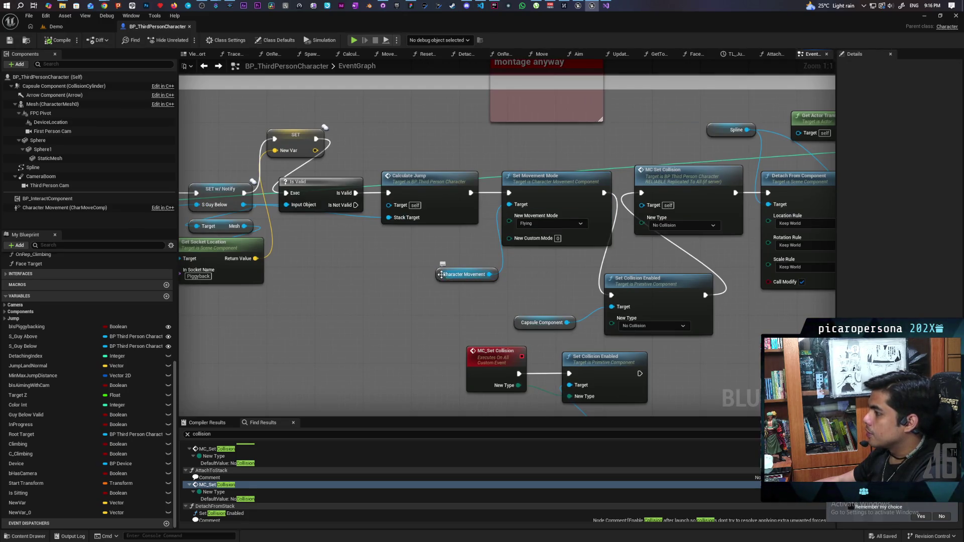
pyautogui.moveTo(467, 275); pyautogui.dragTo(461, 256)
# Select Set Movement Mode, MC Set Collision, and Set Collision Enabled with its Capsule Component
pyautogui.keyDown('ctrl'); pyautogui.click(532, 235); pyautogui.keyUp('ctrl')
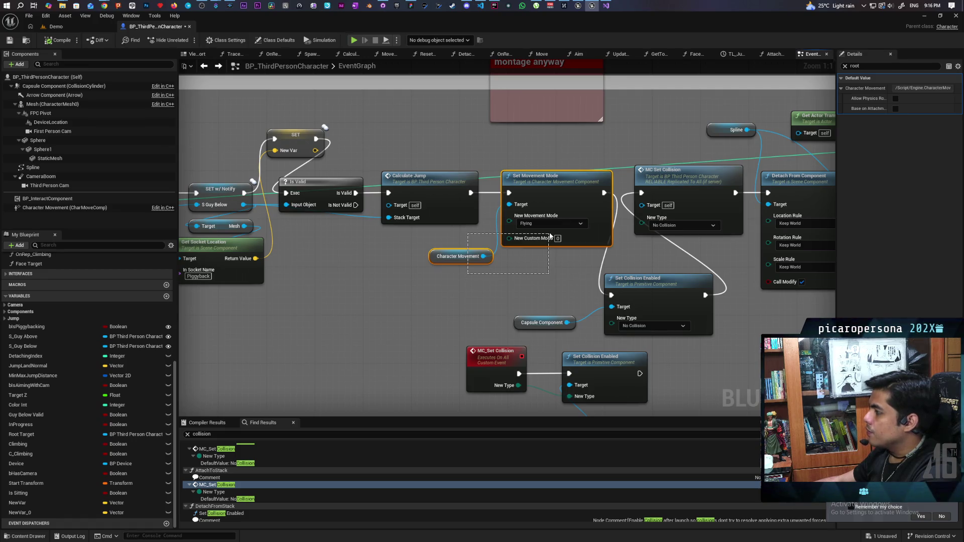
pyautogui.moveTo(562, 273); pyautogui.dragTo(435, 245)
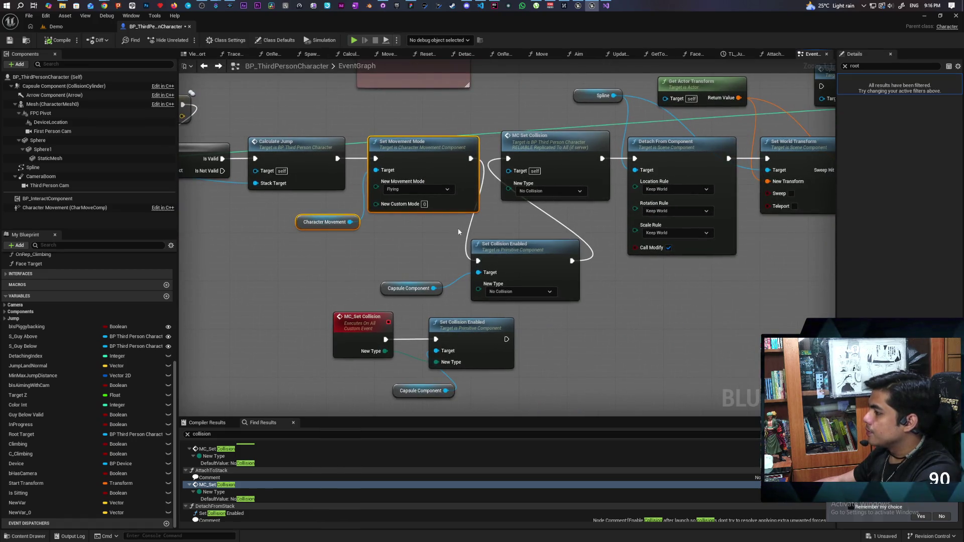
pyautogui.moveTo(516, 211); pyautogui.dragTo(557, 148)
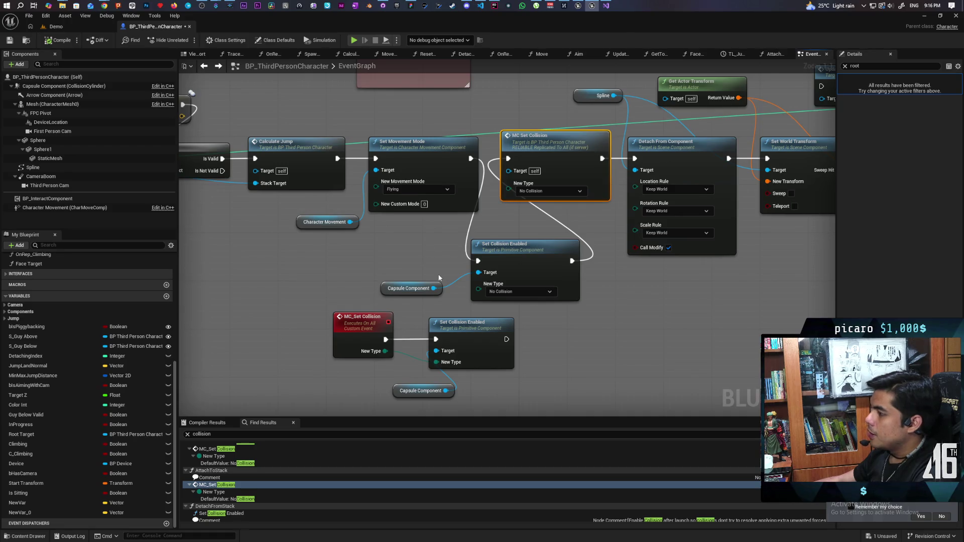
pyautogui.moveTo(364, 173); pyautogui.dragTo(576, 256)
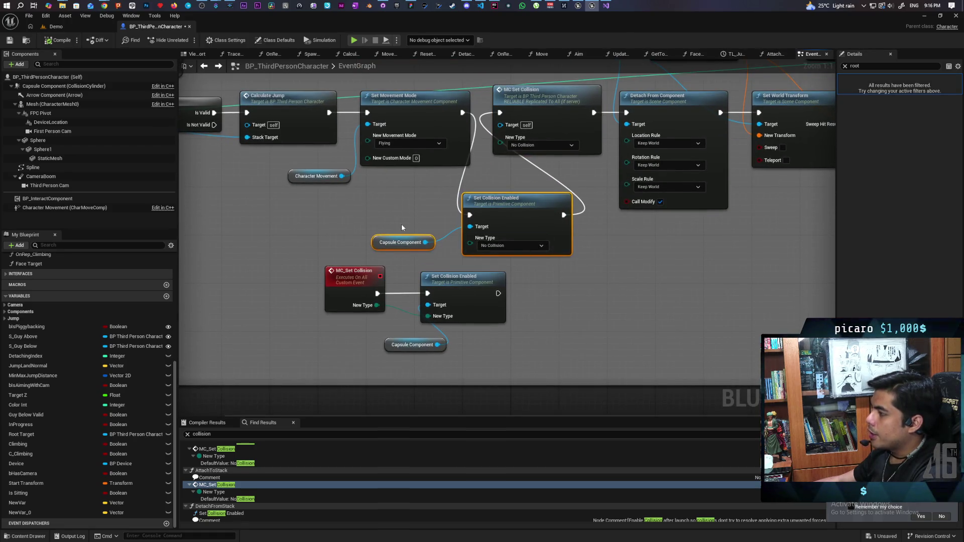
pyautogui.scroll(-5, 571, 251)
pyautogui.scroll(2, 531, 243)
pyautogui.scroll(2, 311, 217)
# Select SV_RequestJoinStack, return to Calculate Jump, and reselect only Set Movement Mode
pyautogui.click(306, 185)
pyautogui.moveTo(563, 254)
pyautogui.mouseDown()
pyautogui.moveTo(507, 254)
pyautogui.moveTo(452, 274)
pyautogui.moveTo(494, 275)
pyautogui.mouseUp()
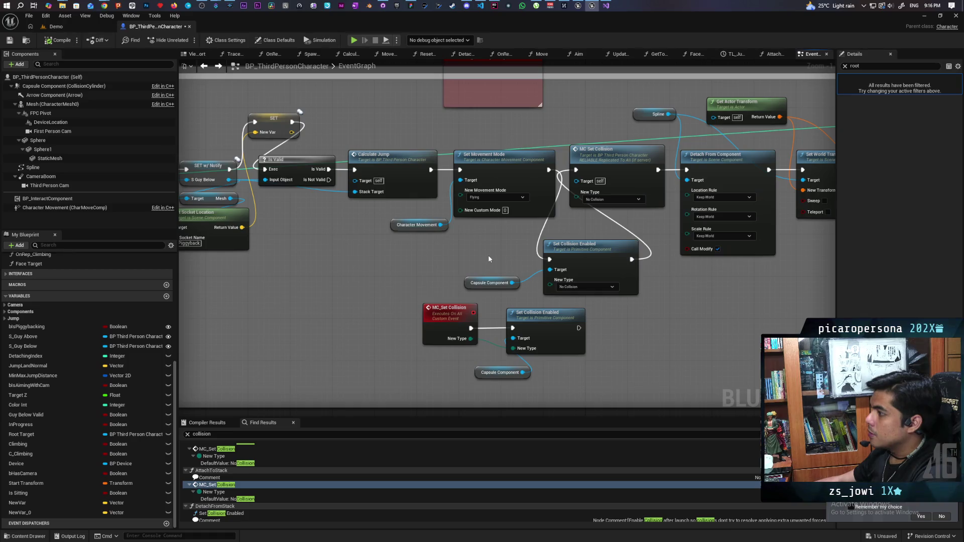
pyautogui.click(502, 236)
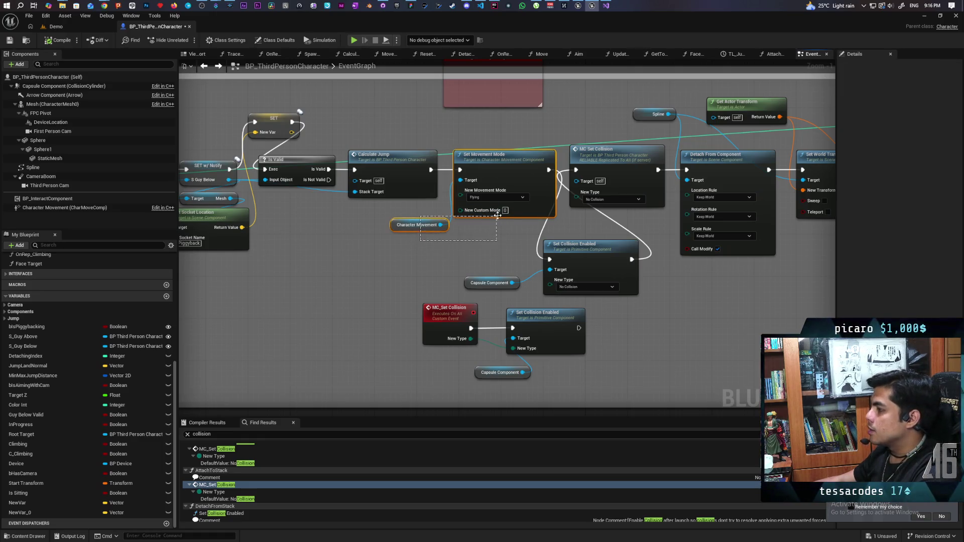
pyautogui.click(472, 215)
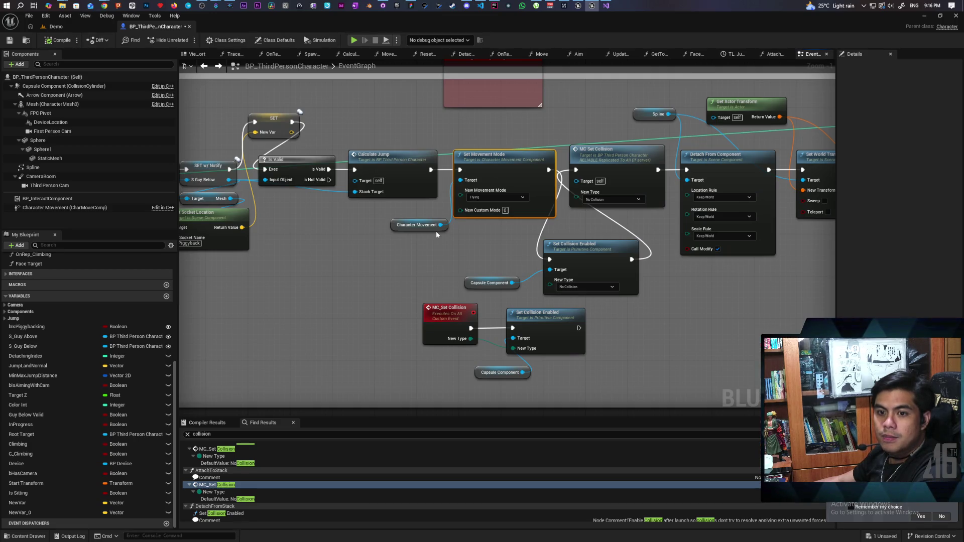
pyautogui.scroll(-8, 436, 231)
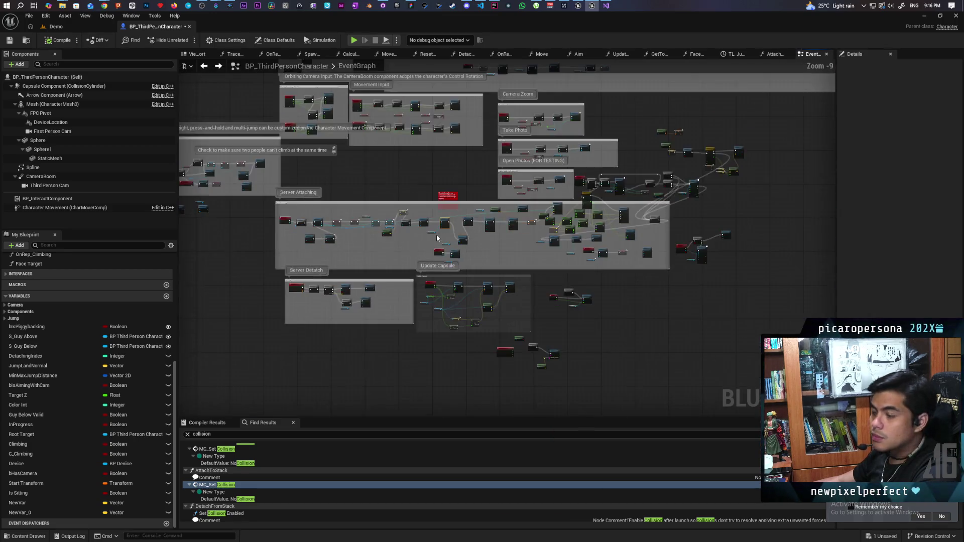
pyautogui.scroll(9, 485, 255)
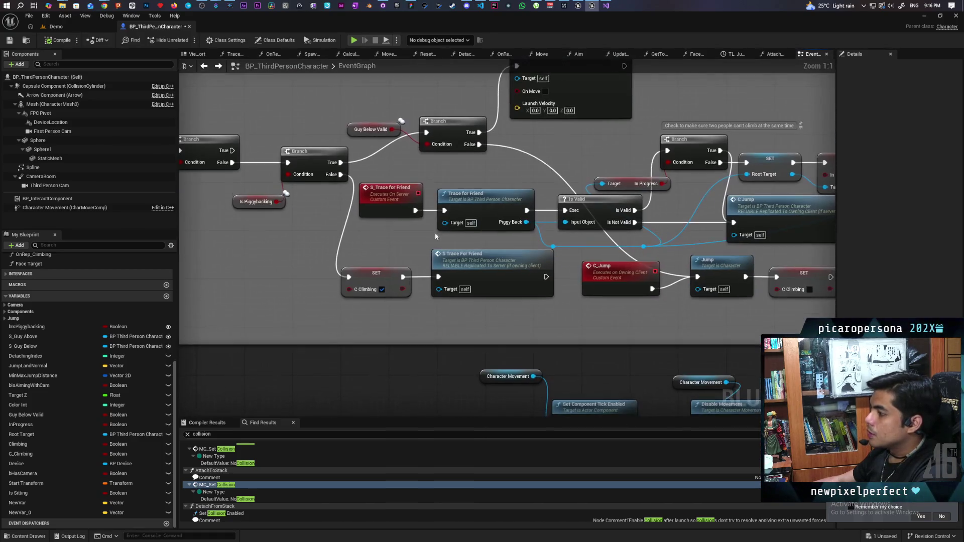
pyautogui.click(394, 271)
pyautogui.moveTo(511, 319); pyautogui.dragTo(399, 340)
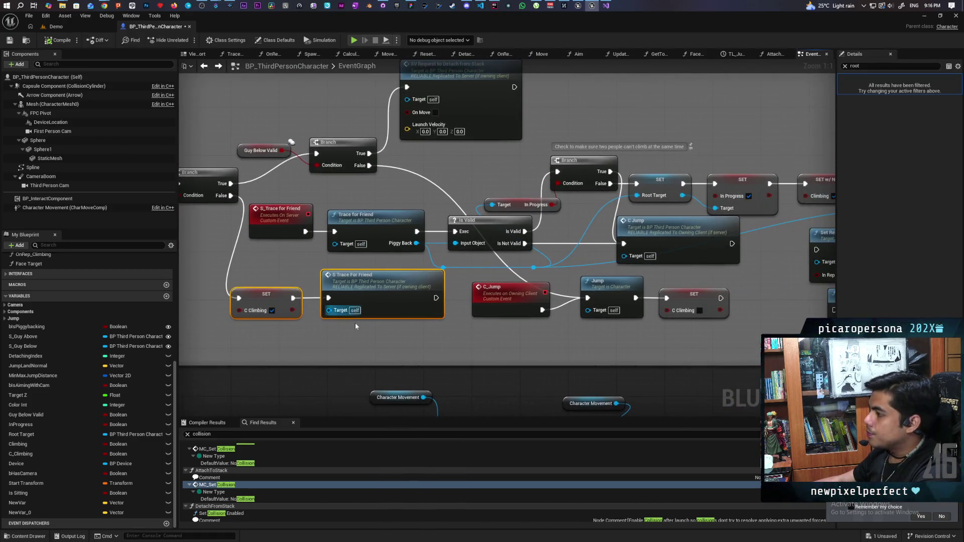
pyautogui.click(439, 283)
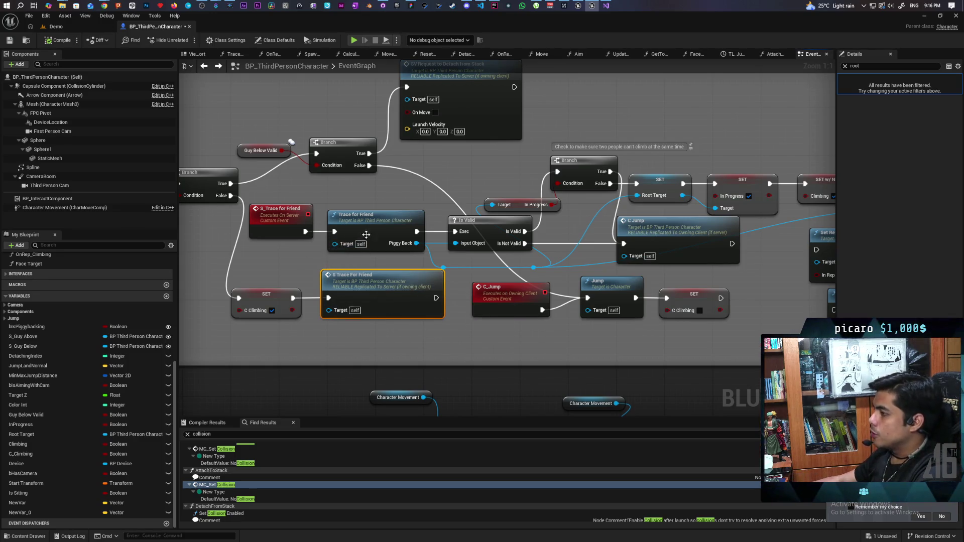
pyautogui.moveTo(278, 192)
pyautogui.mouseDown()
pyautogui.moveTo(404, 236)
pyautogui.moveTo(386, 236)
pyautogui.moveTo(386, 263)
pyautogui.moveTo(374, 269)
pyautogui.moveTo(356, 252)
pyautogui.mouseUp()
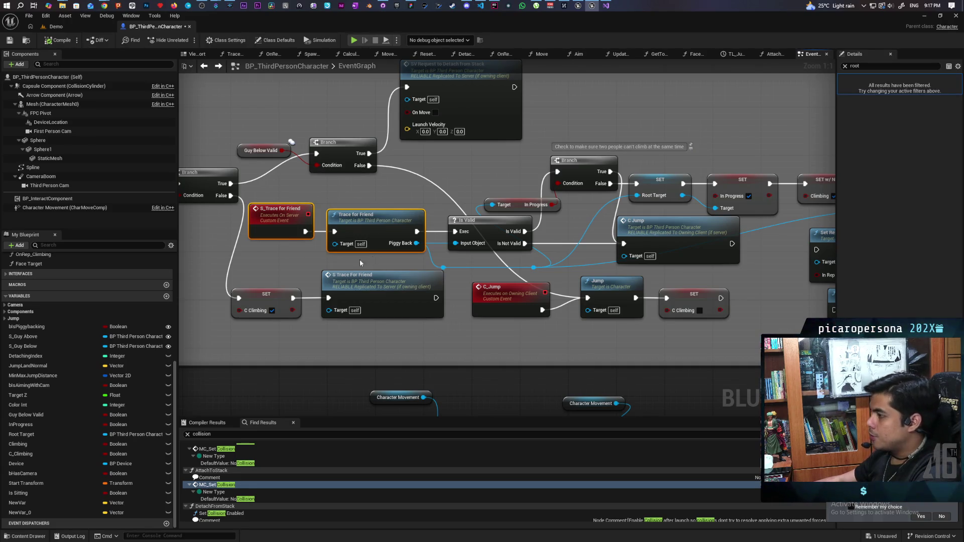
pyautogui.click(305, 260)
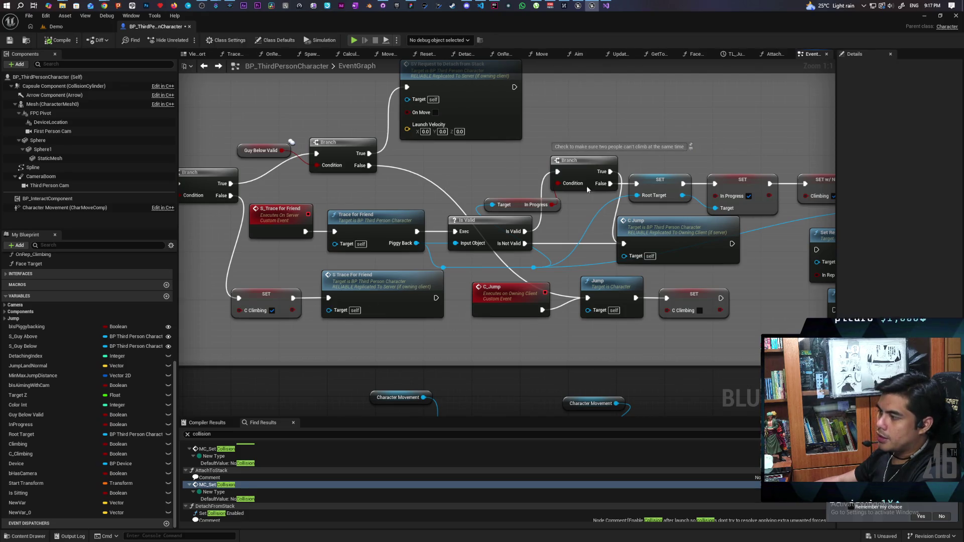
pyautogui.moveTo(330, 203); pyautogui.dragTo(302, 236)
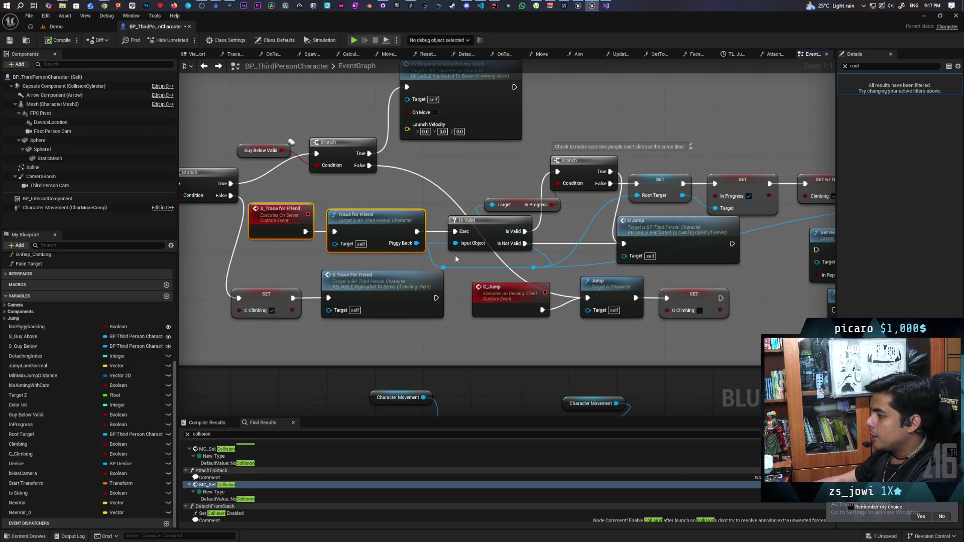
pyautogui.moveTo(453, 259); pyautogui.dragTo(349, 267)
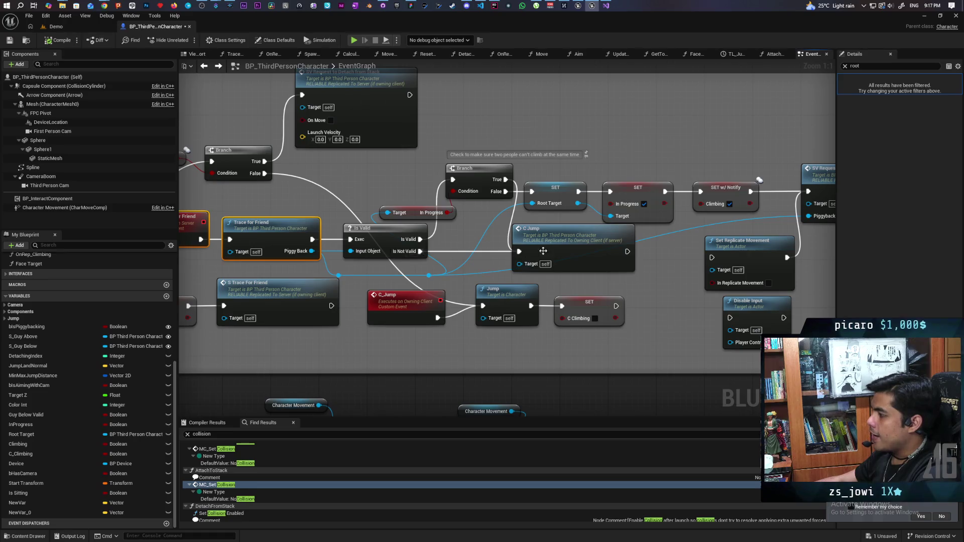
pyautogui.click(577, 265)
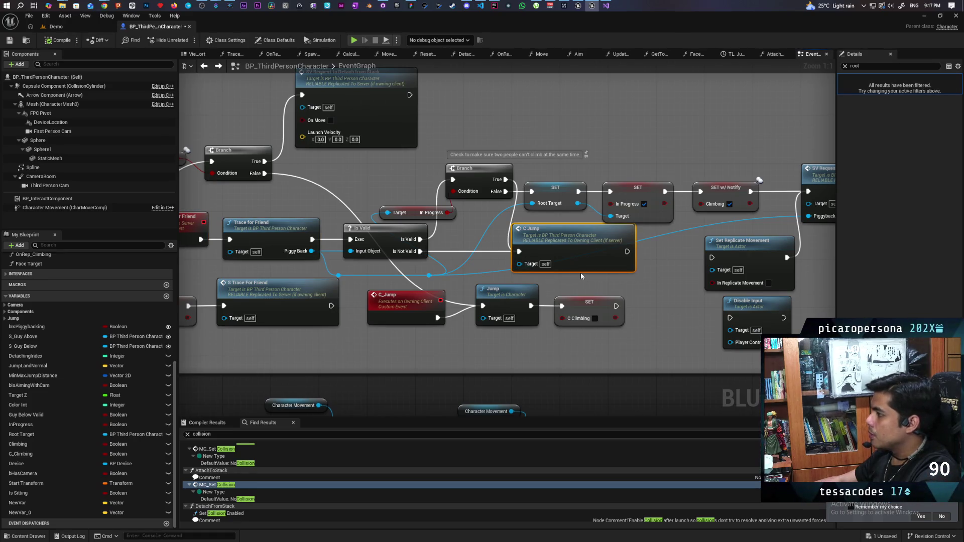
pyautogui.moveTo(481, 273); pyautogui.dragTo(743, 268)
pyautogui.moveTo(673, 254); pyautogui.dragTo(470, 245)
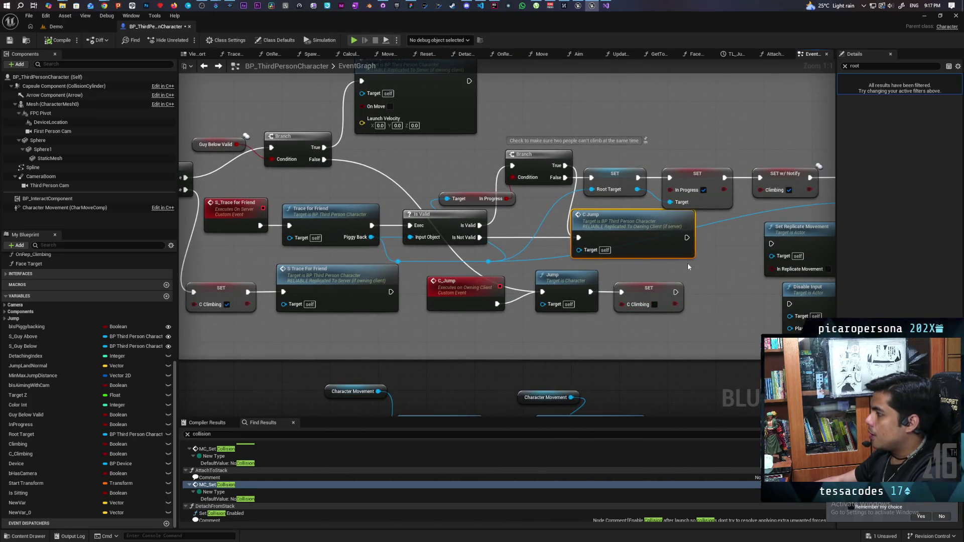
pyautogui.click(642, 274)
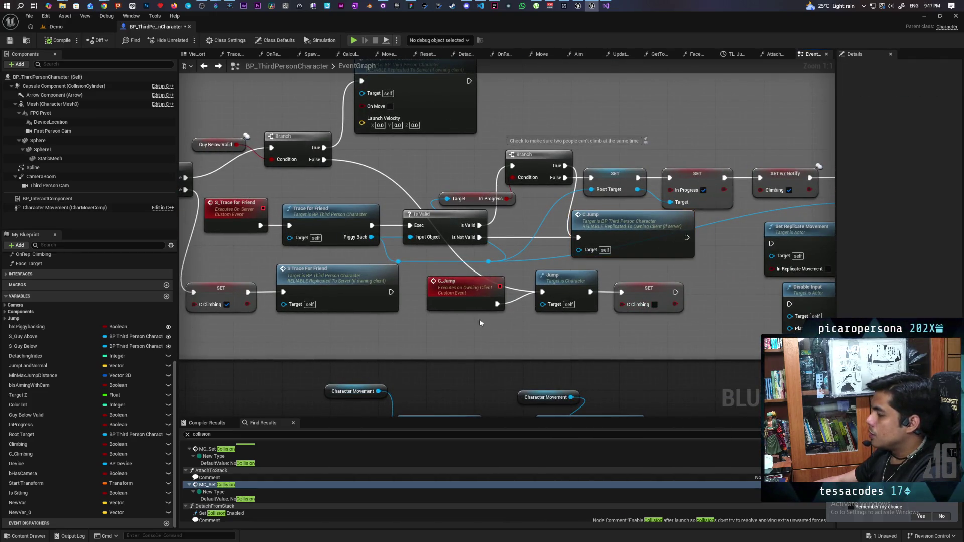
pyautogui.click(637, 304)
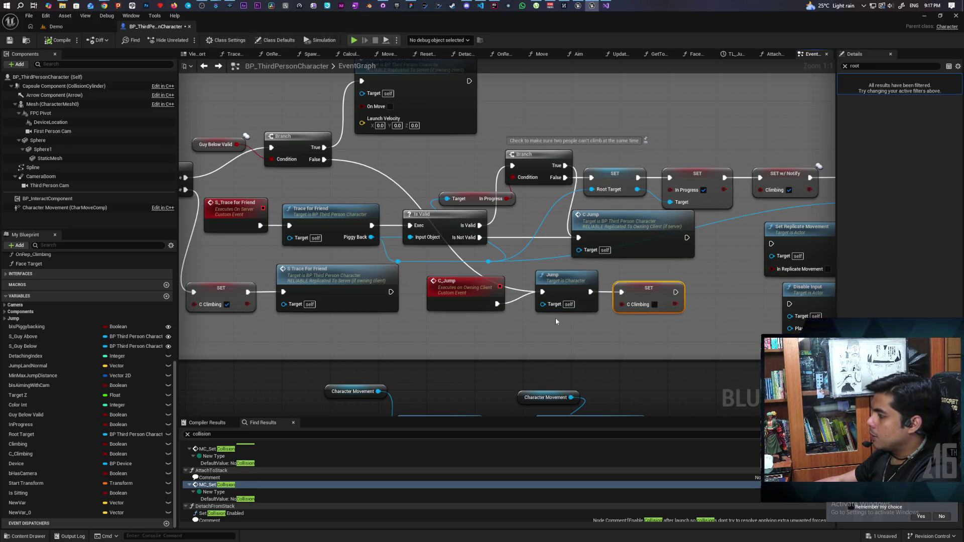
pyautogui.moveTo(493, 327); pyautogui.dragTo(508, 359)
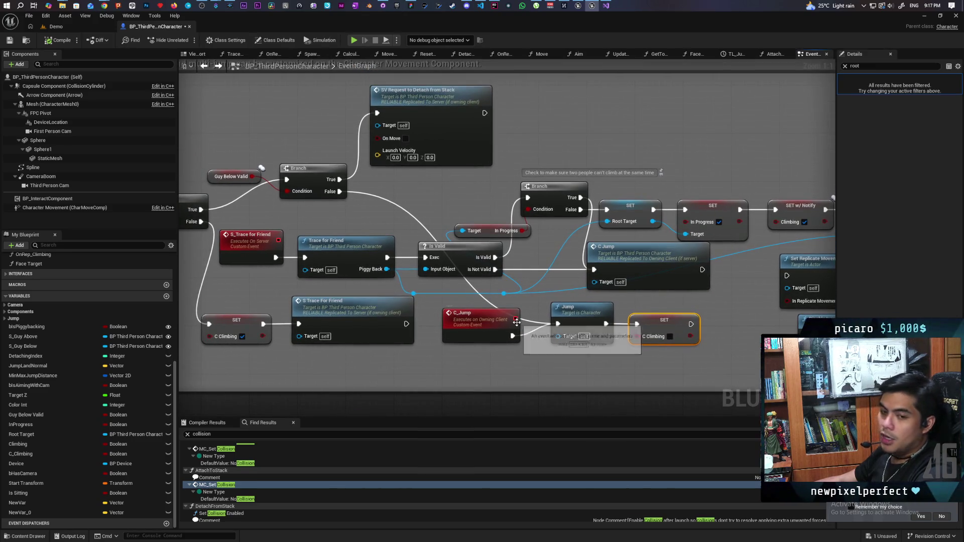
pyautogui.click(699, 275)
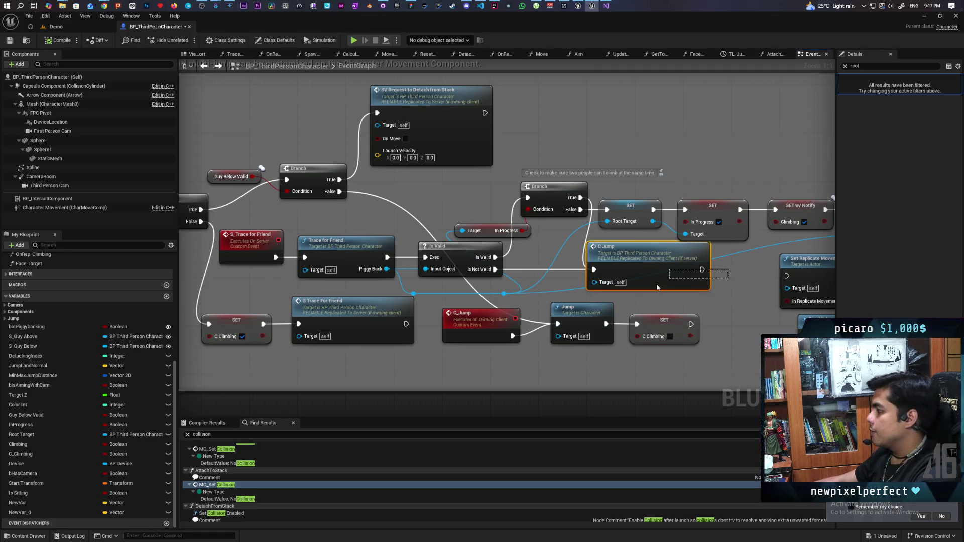
pyautogui.click(475, 336)
pyautogui.click(563, 359)
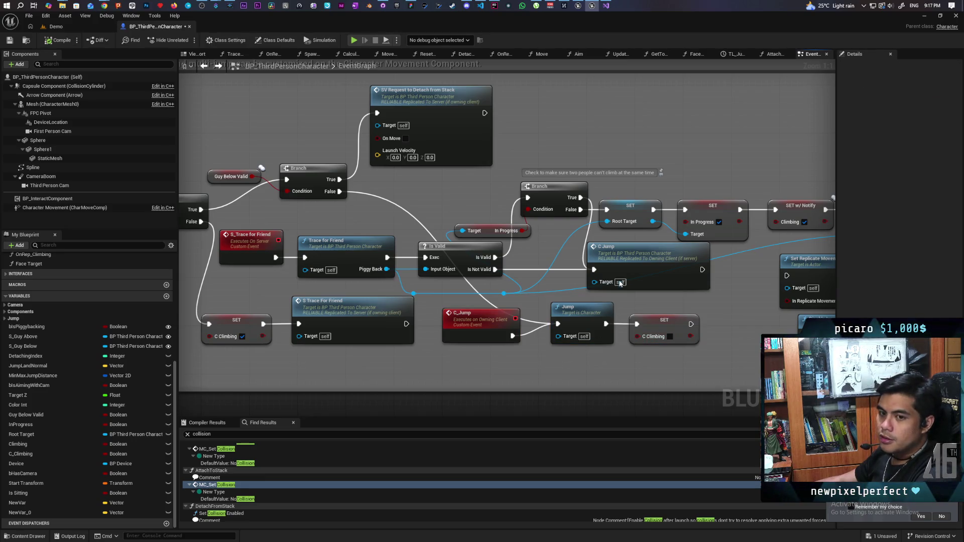
pyautogui.click(647, 271)
pyautogui.click(287, 222)
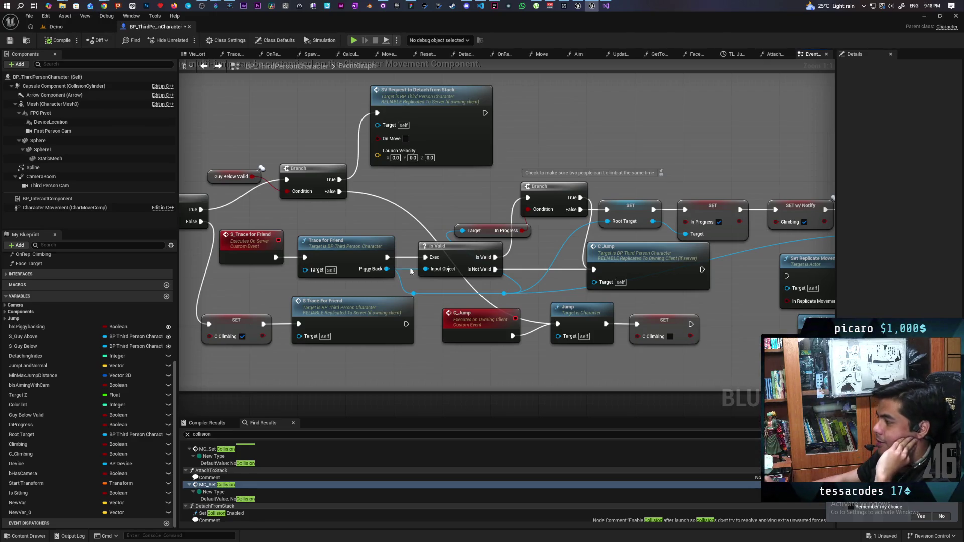
pyautogui.moveTo(395, 290)
pyautogui.mouseDown()
pyautogui.moveTo(463, 294)
pyautogui.moveTo(478, 307)
pyautogui.moveTo(496, 286)
pyautogui.mouseUp()
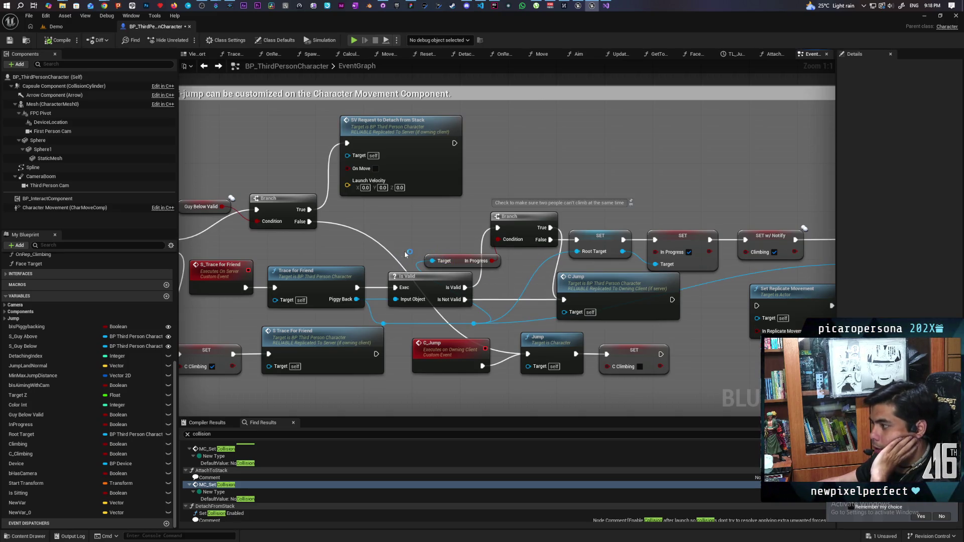
# Shift the Target / In Progress getter up and left so it clears the Branch node
pyautogui.moveTo(460, 261); pyautogui.dragTo(450, 236)
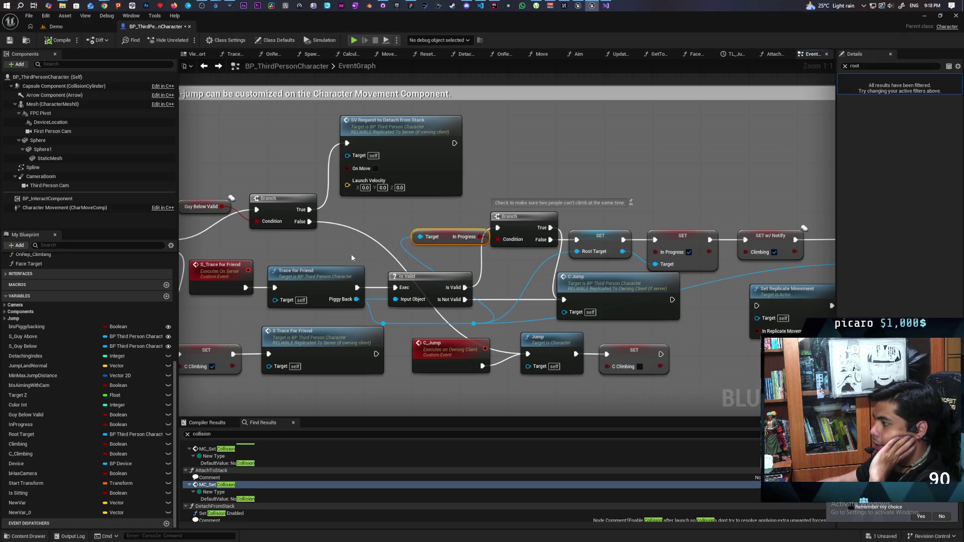
pyautogui.moveTo(296, 255)
pyautogui.mouseDown()
pyautogui.moveTo(340, 304)
pyautogui.moveTo(352, 305)
pyautogui.moveTo(341, 307)
pyautogui.moveTo(354, 304)
pyautogui.mouseUp()
pyautogui.moveTo(447, 238); pyautogui.dragTo(425, 239)
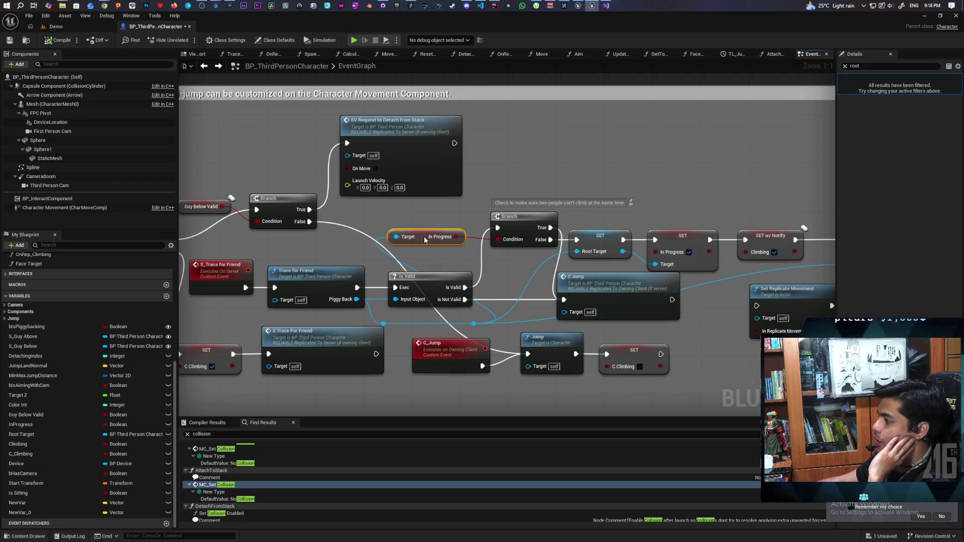
pyautogui.moveTo(510, 258); pyautogui.dragTo(544, 270)
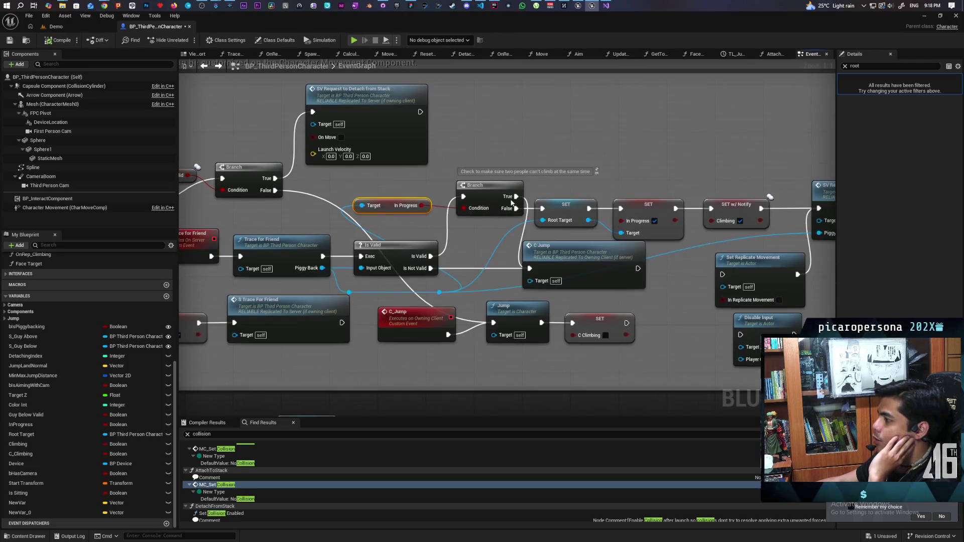
pyautogui.click(532, 251)
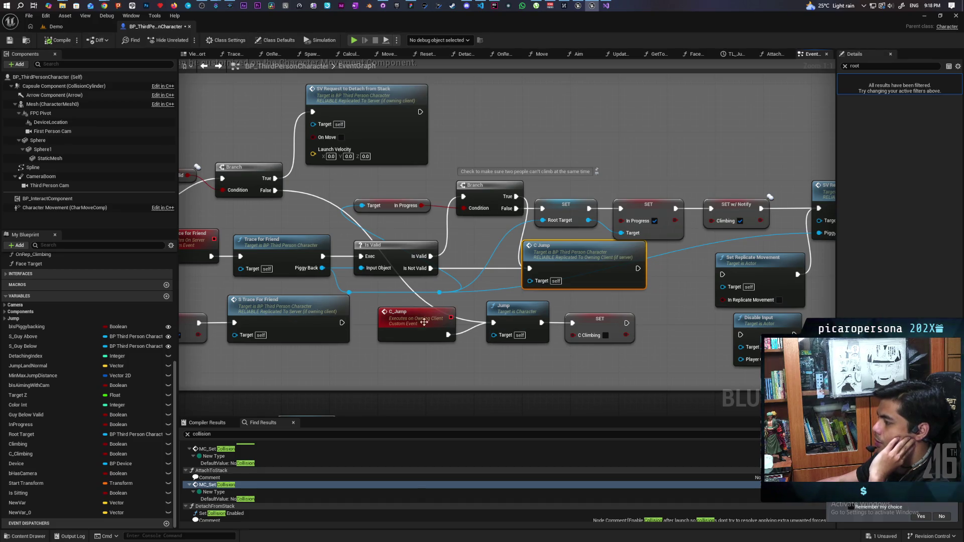
pyautogui.moveTo(532, 263)
pyautogui.mouseDown()
pyautogui.moveTo(427, 314)
pyautogui.moveTo(489, 311)
pyautogui.mouseUp()
pyautogui.click(347, 252)
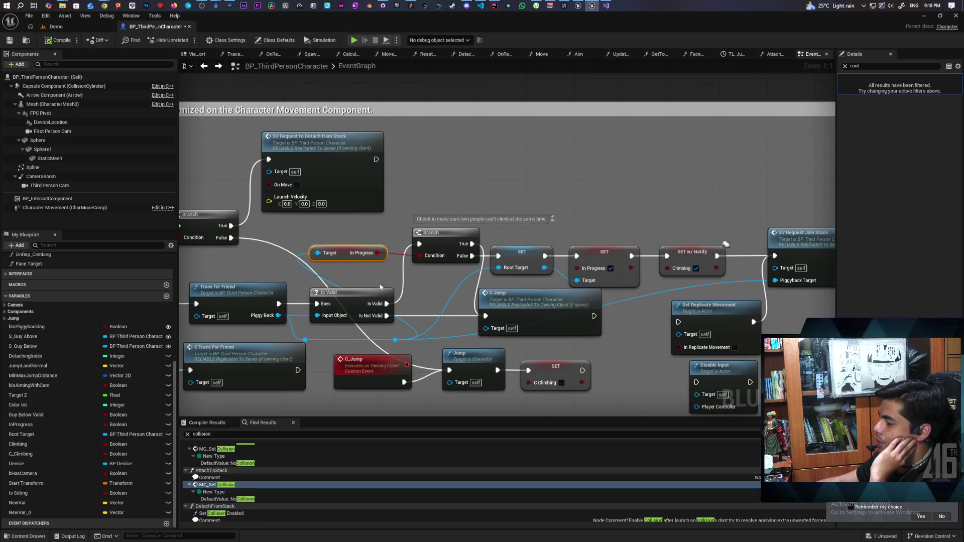
pyautogui.moveTo(443, 292); pyautogui.dragTo(336, 285)
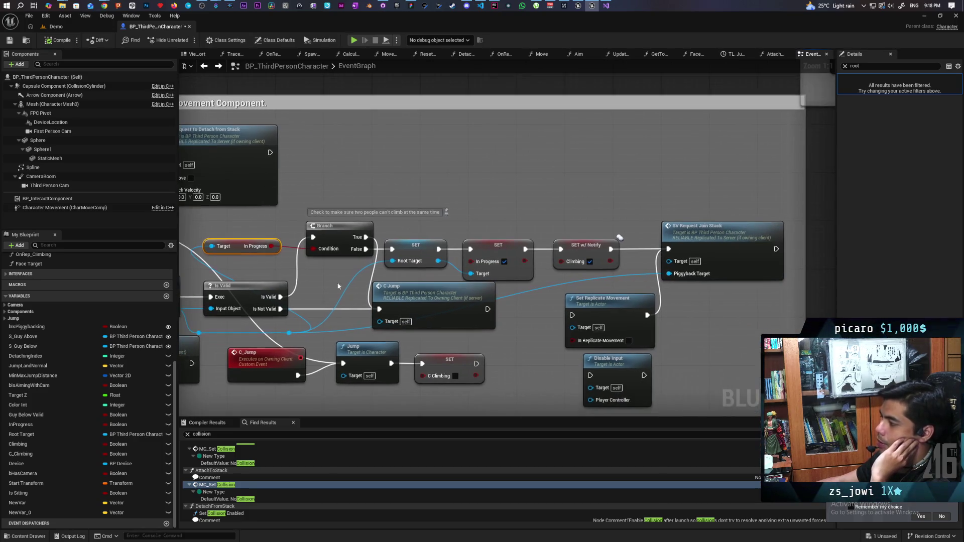
pyautogui.click(409, 244)
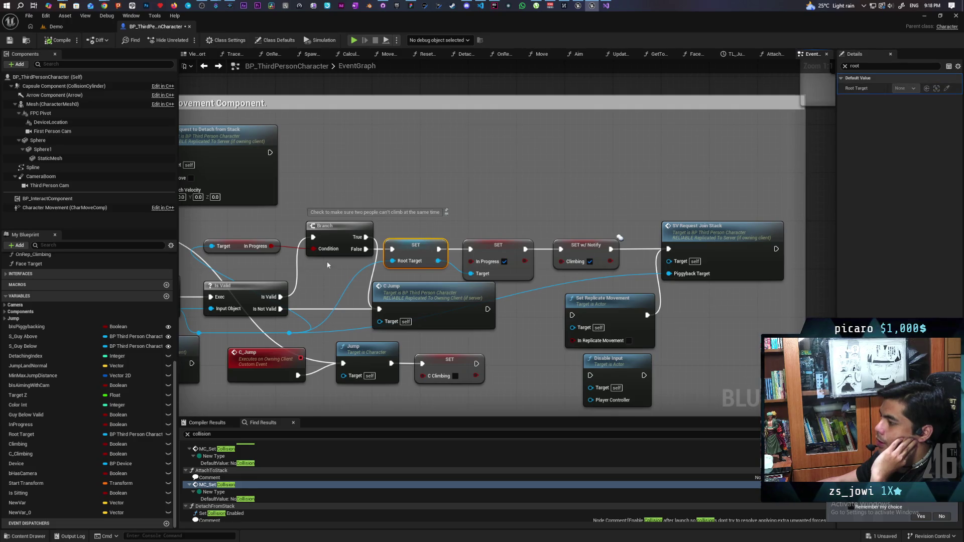
pyautogui.moveTo(447, 243); pyautogui.dragTo(393, 229)
pyautogui.click(423, 241)
pyautogui.moveTo(445, 246); pyautogui.dragTo(500, 252)
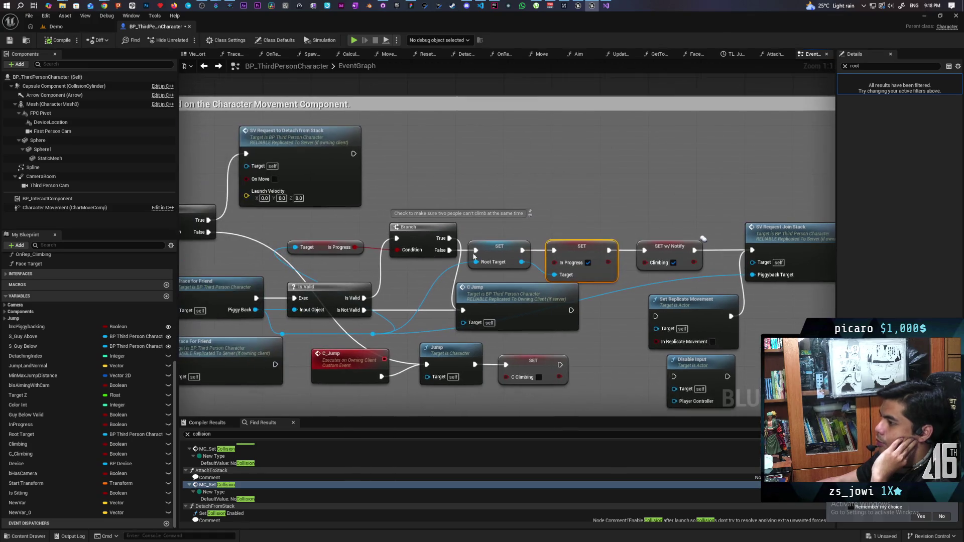
pyautogui.moveTo(307, 232); pyautogui.dragTo(347, 264)
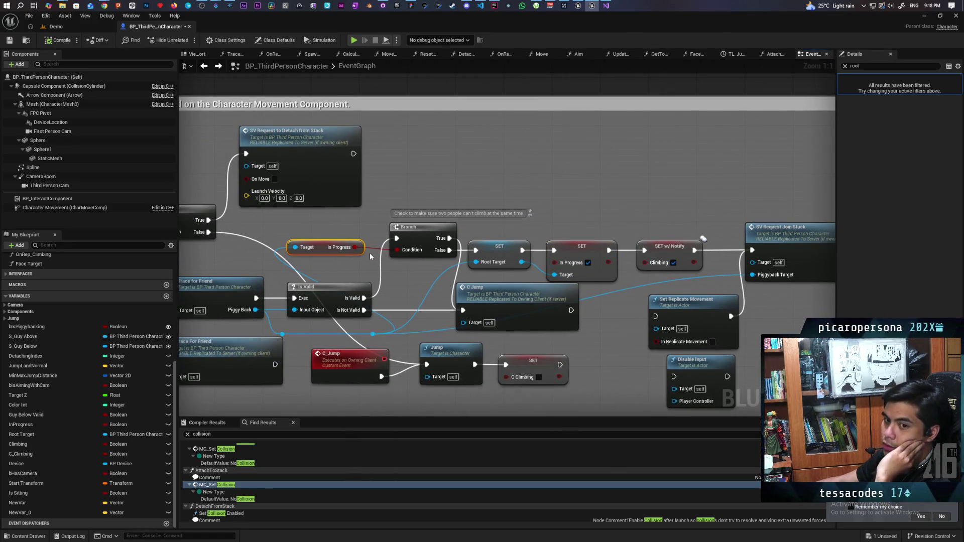
pyautogui.moveTo(572, 271)
pyautogui.mouseDown()
pyautogui.moveTo(439, 240)
pyautogui.moveTo(318, 230)
pyautogui.mouseUp()
pyautogui.moveTo(417, 201)
pyautogui.mouseDown()
pyautogui.moveTo(434, 231)
pyautogui.moveTo(423, 200)
pyautogui.mouseUp()
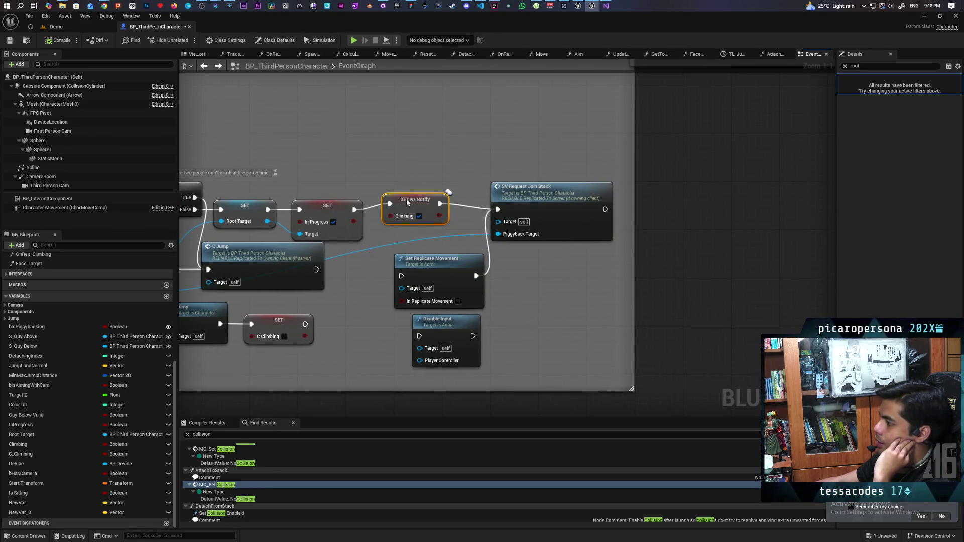
pyautogui.click(428, 220)
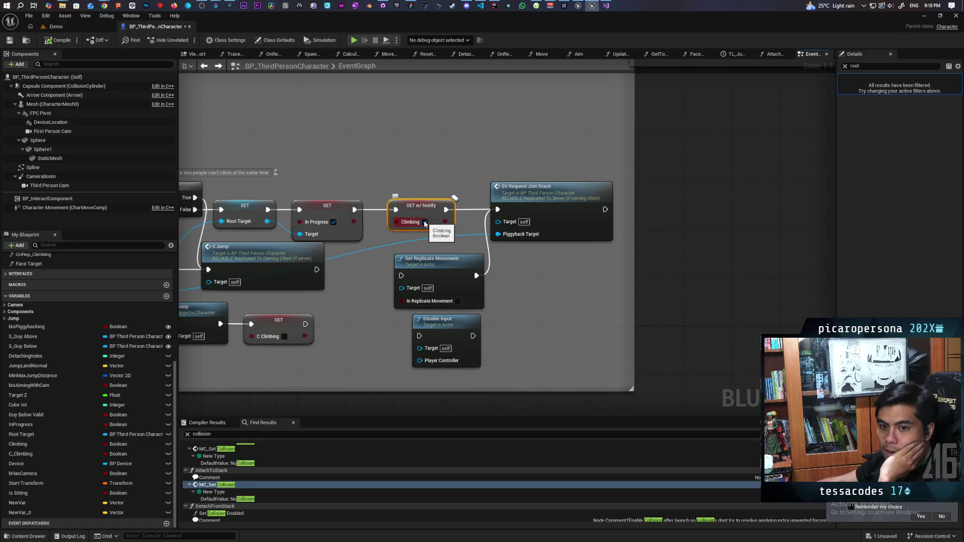
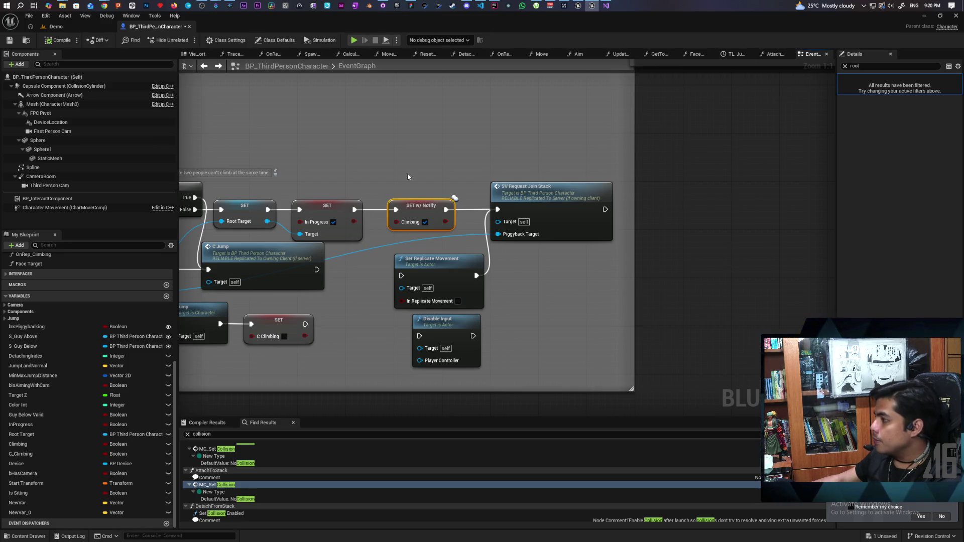
# Jump from the SV Request Join Stack call to its event definition
pyautogui.rightClick(351, 173)
pyautogui.click(428, 341)
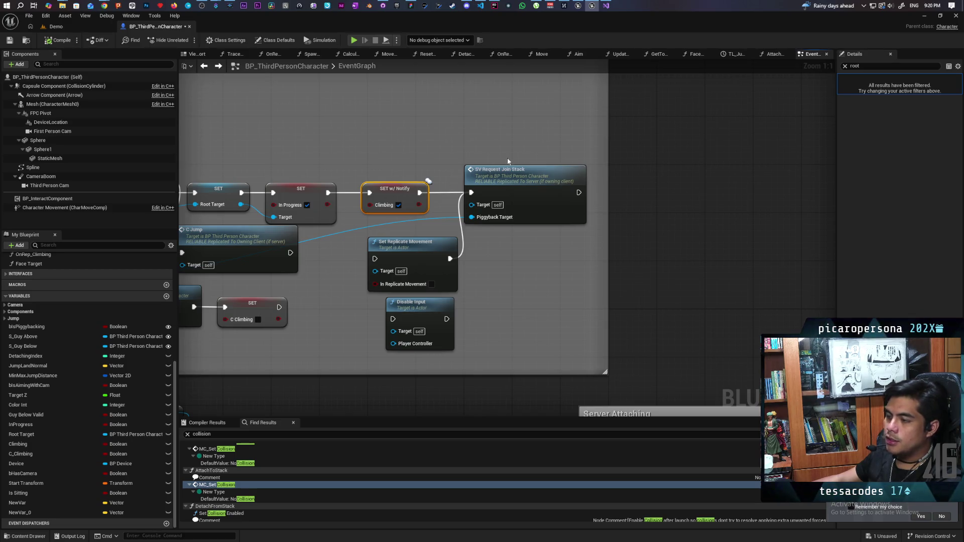
pyautogui.moveTo(513, 271); pyautogui.dragTo(413, 207)
pyautogui.click(393, 212)
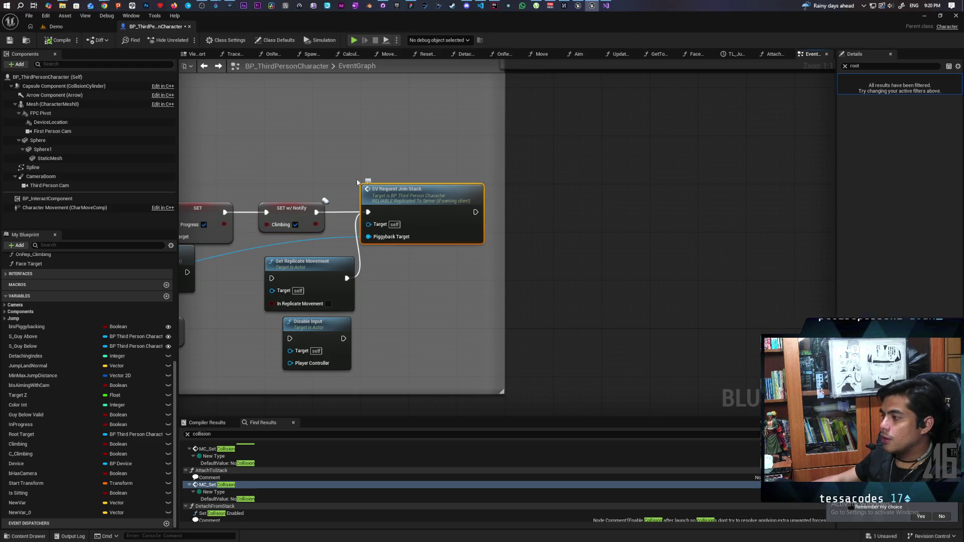
pyautogui.moveTo(412, 154); pyautogui.dragTo(441, 282)
pyautogui.click(425, 250)
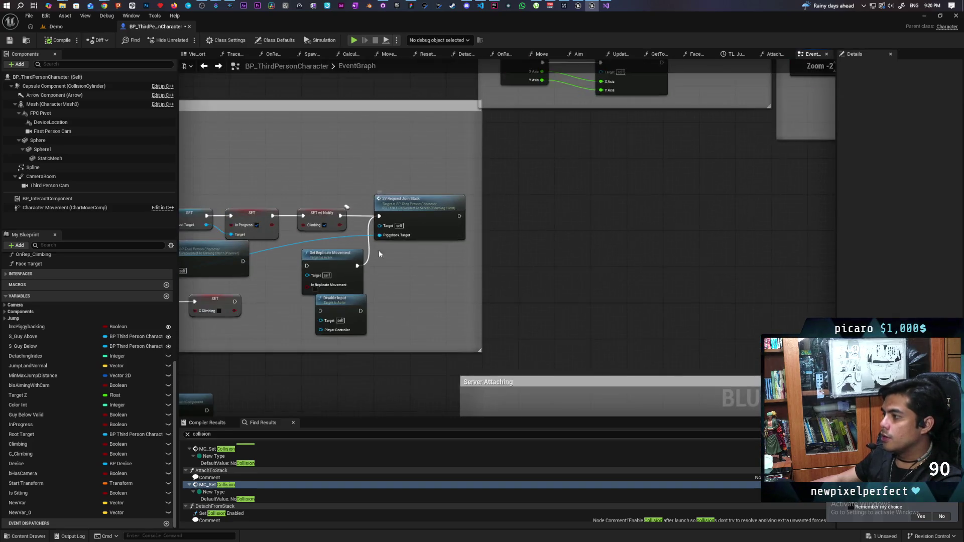
pyautogui.scroll(-2, 378, 250)
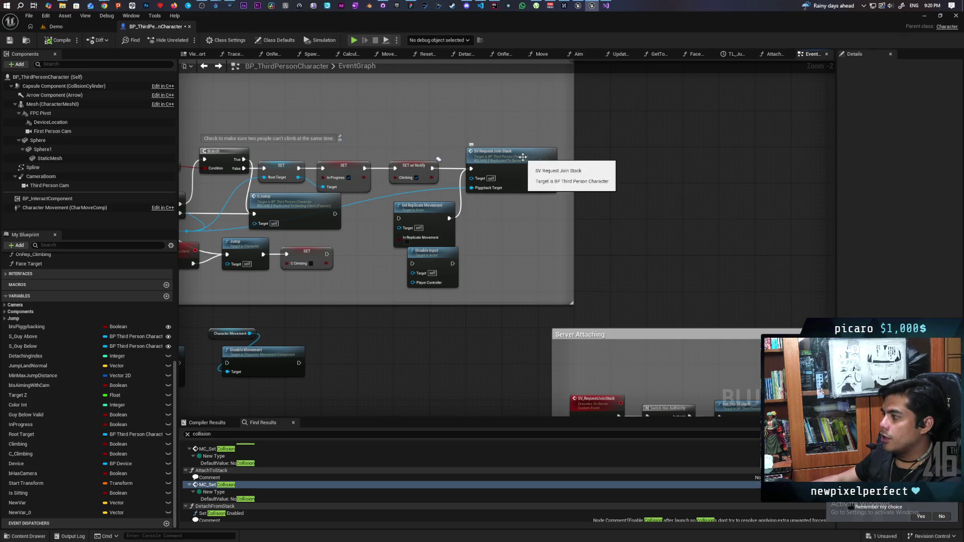
pyautogui.doubleClick(522, 161)
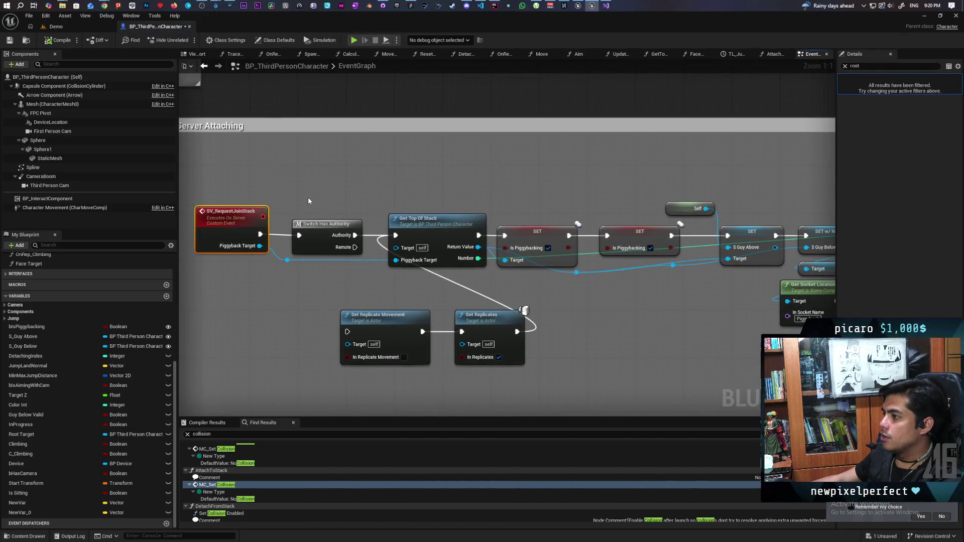
# Bring the Server Attaching header and its node chain into view
pyautogui.scroll(-7, 308, 197)
pyautogui.scroll(5, 312, 188)
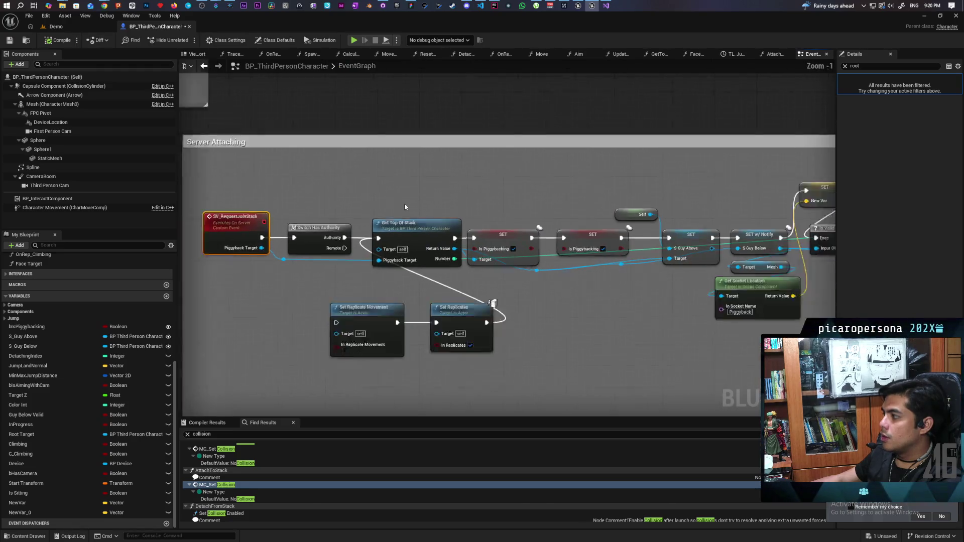
pyautogui.scroll(-2, 404, 200)
pyautogui.moveTo(543, 208); pyautogui.dragTo(225, 205)
pyautogui.scroll(4, 225, 204)
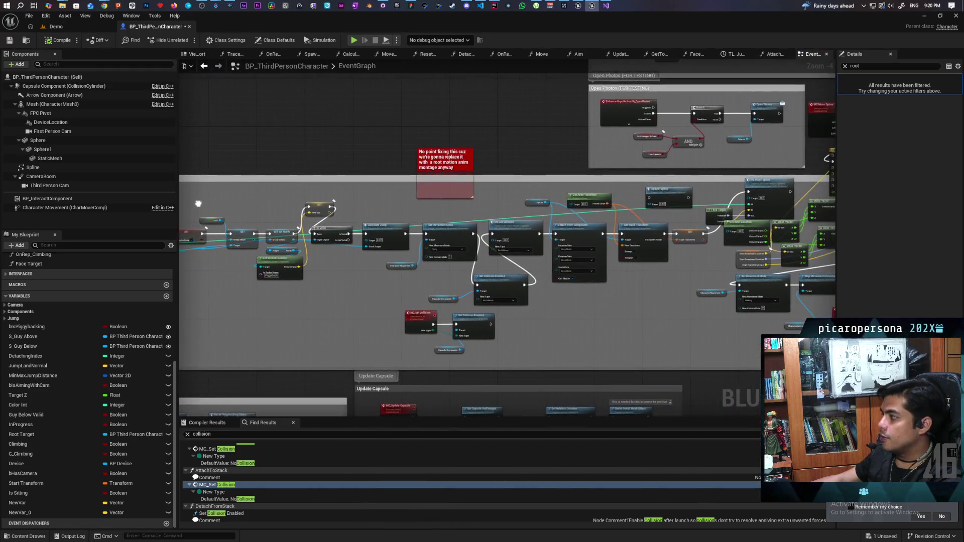
pyautogui.moveTo(332, 215)
pyautogui.mouseDown()
pyautogui.moveTo(384, 206)
pyautogui.moveTo(300, 197)
pyautogui.mouseUp()
pyautogui.click(359, 258)
pyautogui.moveTo(360, 258)
pyautogui.mouseDown()
pyautogui.moveTo(266, 245)
pyautogui.moveTo(291, 261)
pyautogui.moveTo(314, 253)
pyautogui.moveTo(379, 261)
pyautogui.moveTo(255, 269)
pyautogui.mouseUp()
pyautogui.moveTo(314, 168); pyautogui.dragTo(371, 287)
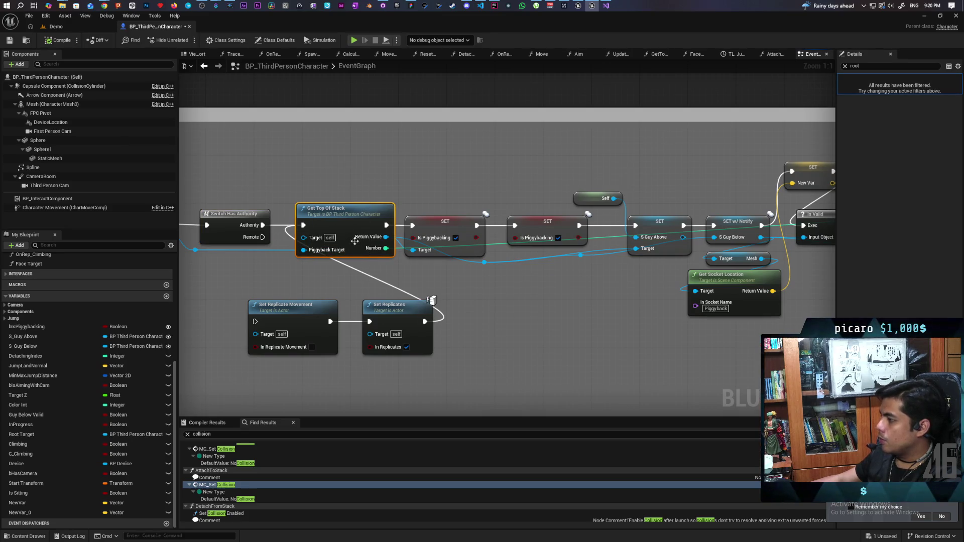
pyautogui.moveTo(294, 267)
pyautogui.mouseDown()
pyautogui.moveTo(448, 280)
pyautogui.moveTo(327, 286)
pyautogui.mouseUp()
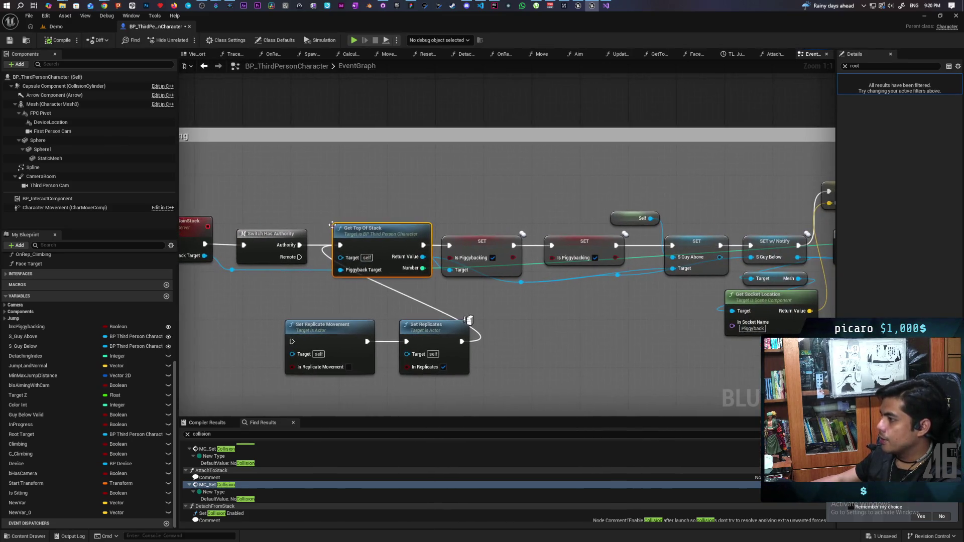
pyautogui.moveTo(476, 255); pyautogui.dragTo(384, 258)
# Nudge the first SET Is Piggybacking node right, then follow the chain to Detach From Component
pyautogui.click(385, 258)
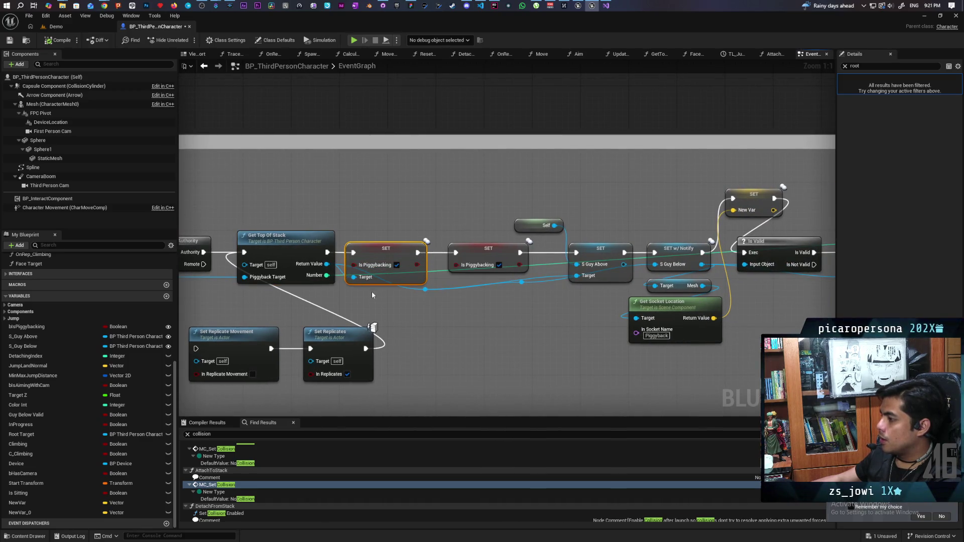
pyautogui.moveTo(392, 249)
pyautogui.mouseDown()
pyautogui.moveTo(408, 248)
pyautogui.moveTo(398, 248)
pyautogui.mouseUp()
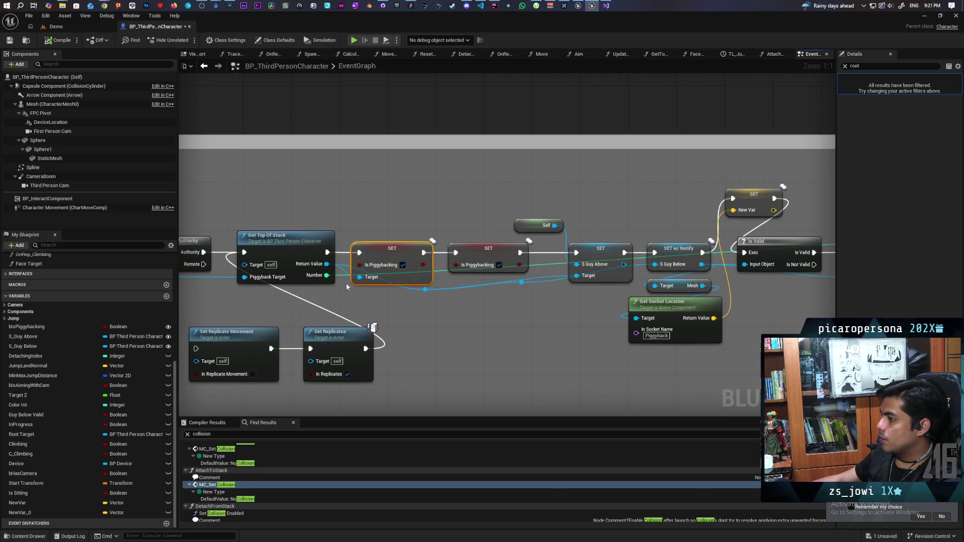
pyautogui.moveTo(408, 295); pyautogui.dragTo(366, 294)
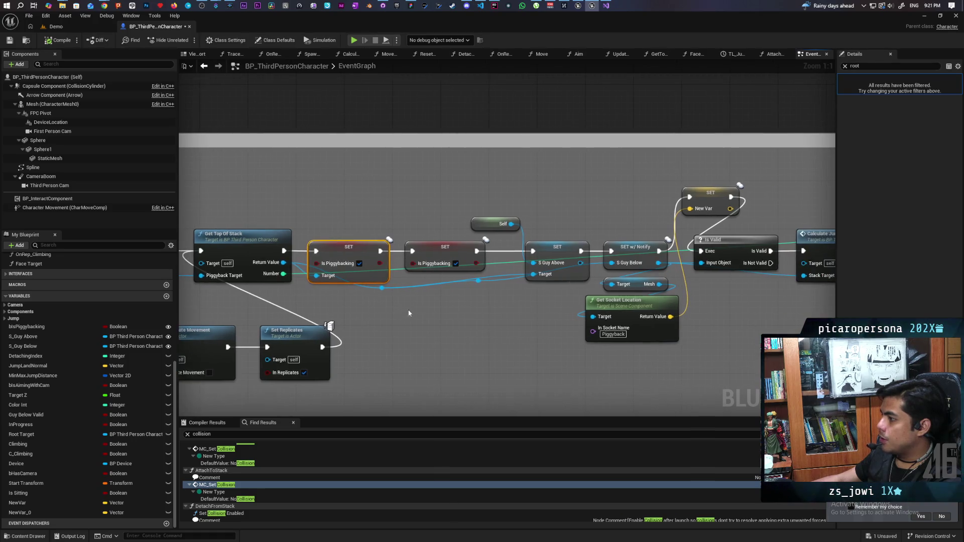
pyautogui.click(445, 254)
pyautogui.moveTo(474, 308); pyautogui.dragTo(309, 317)
pyautogui.moveTo(386, 195)
pyautogui.mouseDown()
pyautogui.moveTo(362, 289)
pyautogui.moveTo(344, 312)
pyautogui.mouseUp()
pyautogui.moveTo(311, 340); pyautogui.dragTo(387, 330)
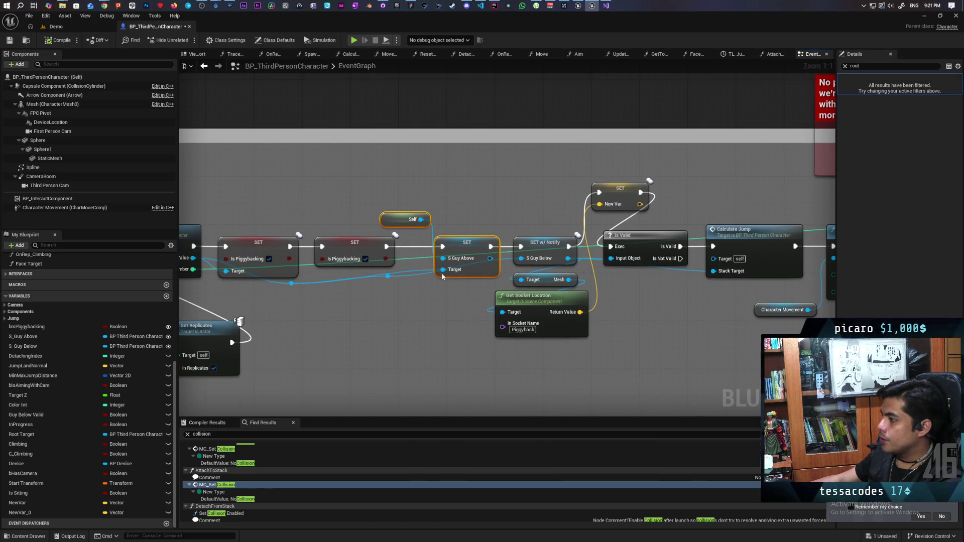
pyautogui.moveTo(459, 297); pyautogui.dragTo(310, 318)
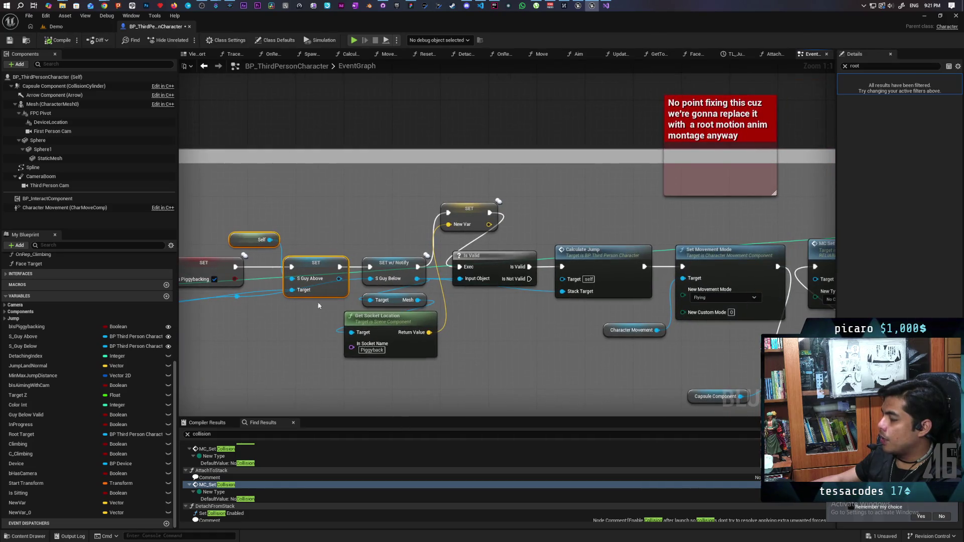
pyautogui.click(402, 282)
pyautogui.moveTo(404, 290); pyautogui.dragTo(378, 283)
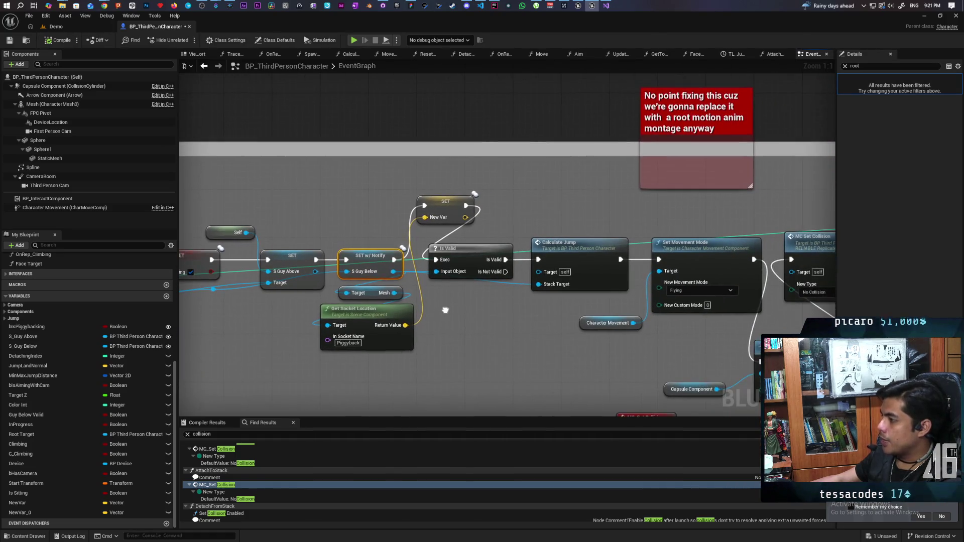
pyautogui.moveTo(417, 337); pyautogui.dragTo(331, 329)
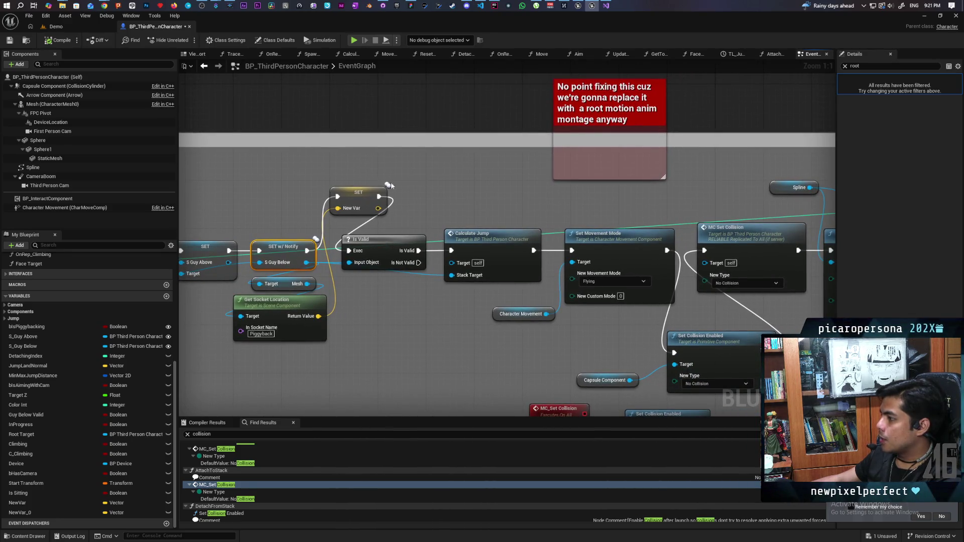
pyautogui.moveTo(395, 305)
pyautogui.mouseDown()
pyautogui.moveTo(320, 267)
pyautogui.moveTo(303, 276)
pyautogui.moveTo(582, 233)
pyautogui.moveTo(723, 234)
pyautogui.moveTo(421, 251)
pyautogui.moveTo(613, 253)
pyautogui.moveTo(723, 241)
pyautogui.mouseUp()
# Reposition Is Valid, SET w/ Notify and SET New Var neatly along the execution line
pyautogui.moveTo(705, 207); pyautogui.dragTo(697, 254)
pyautogui.moveTo(712, 192); pyautogui.dragTo(706, 209)
pyautogui.moveTo(608, 206); pyautogui.dragTo(608, 176)
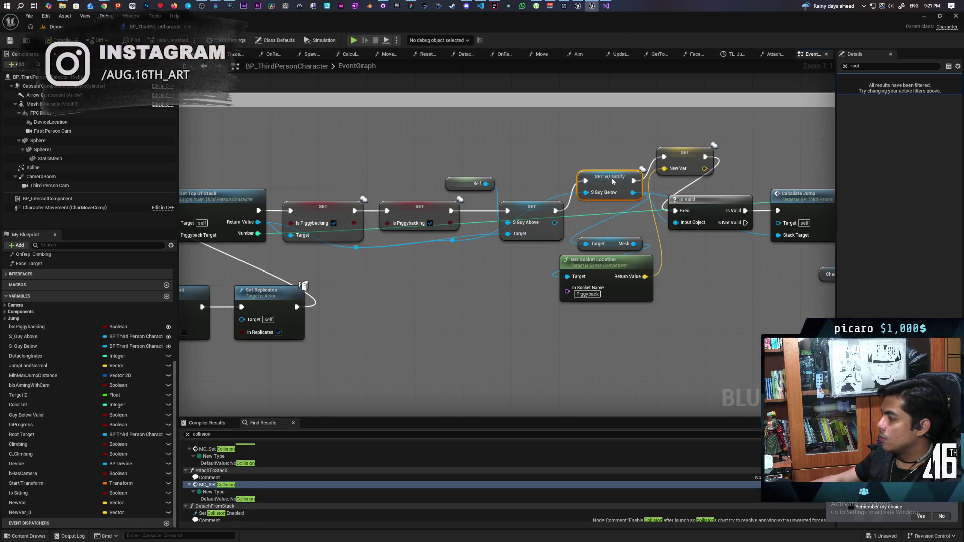
pyautogui.click(713, 200)
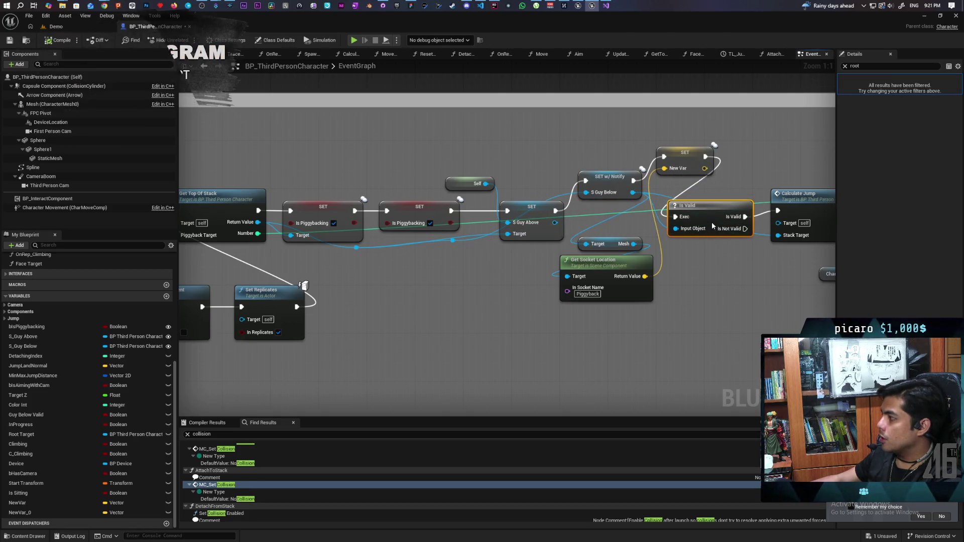
pyautogui.moveTo(608, 182); pyautogui.dragTo(609, 212)
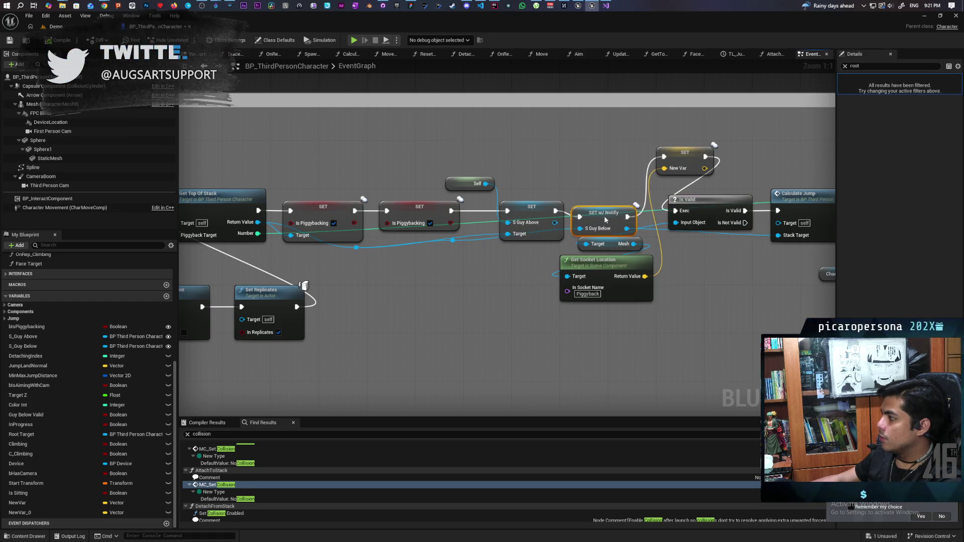
pyautogui.moveTo(671, 162); pyautogui.dragTo(659, 174)
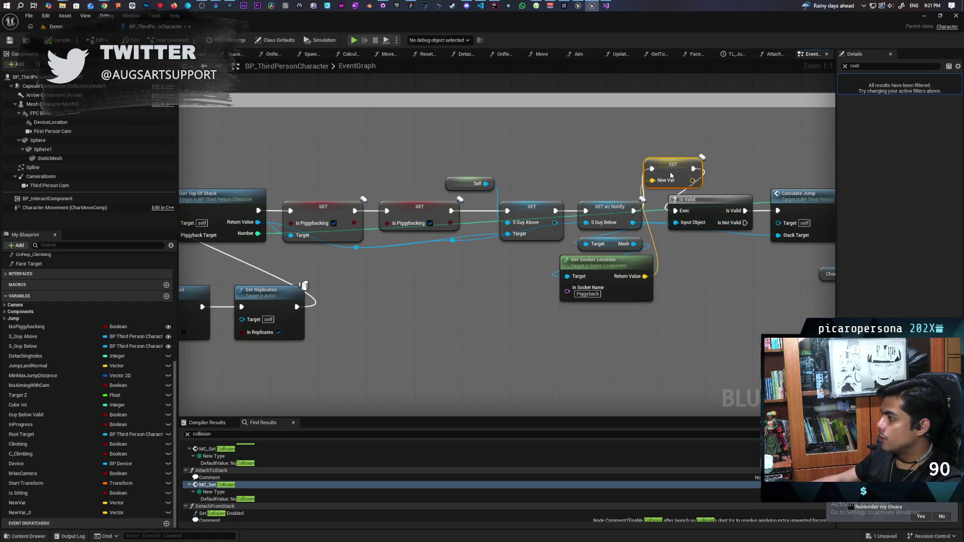
pyautogui.moveTo(589, 178); pyautogui.dragTo(425, 186)
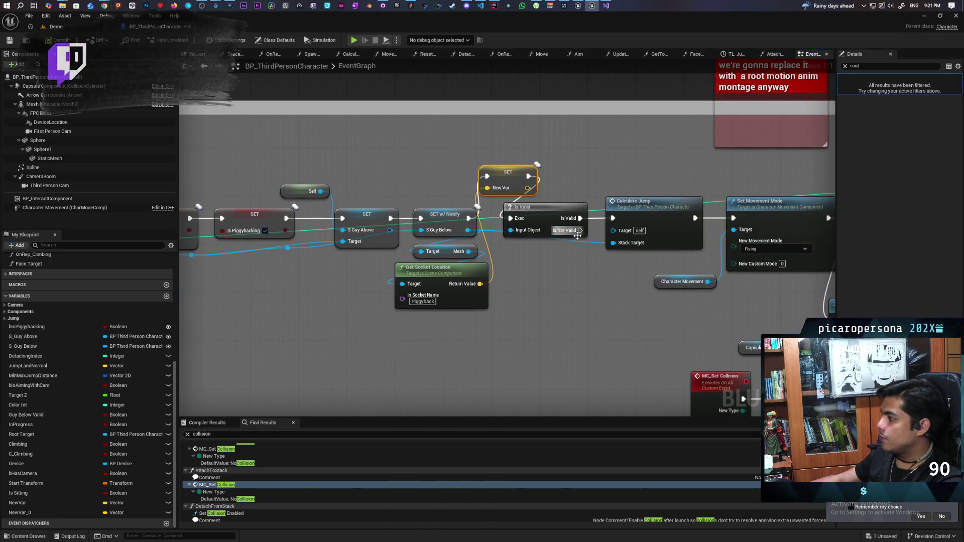
pyautogui.click(548, 227)
# Follow the chain to Set Collision Enabled and nudge MC Set Collision slightly right
pyautogui.moveTo(602, 300)
pyautogui.mouseDown()
pyautogui.moveTo(388, 323)
pyautogui.moveTo(350, 308)
pyautogui.moveTo(380, 296)
pyautogui.mouseUp()
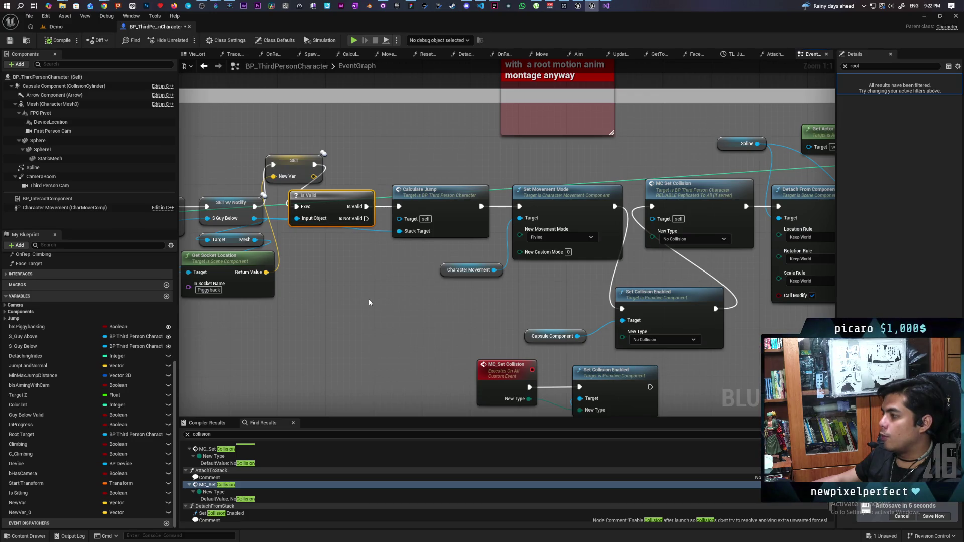
pyautogui.moveTo(520, 282)
pyautogui.mouseDown()
pyautogui.moveTo(285, 304)
pyautogui.moveTo(333, 298)
pyautogui.mouseUp()
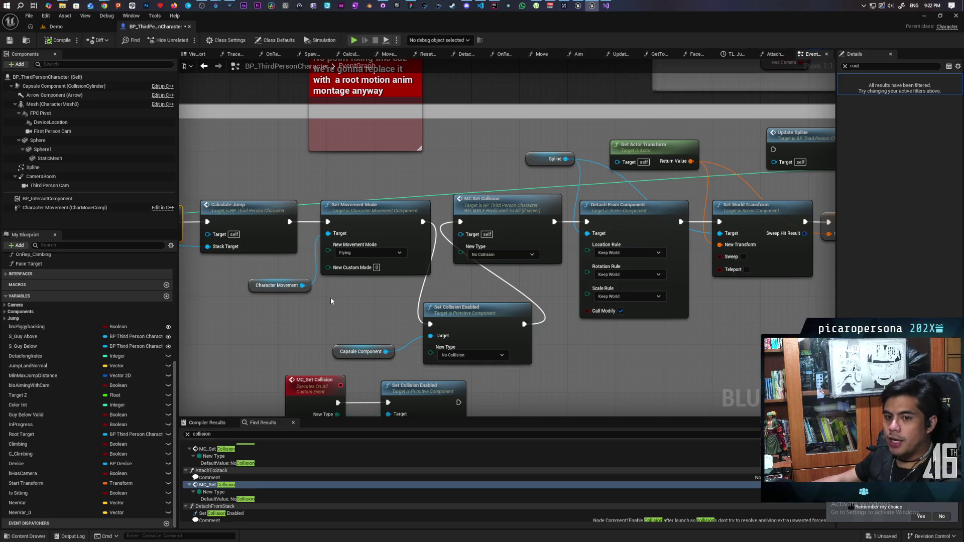
pyautogui.moveTo(330, 301)
pyautogui.mouseDown()
pyautogui.moveTo(401, 295)
pyautogui.moveTo(403, 279)
pyautogui.moveTo(432, 262)
pyautogui.moveTo(411, 301)
pyautogui.mouseUp()
pyautogui.click(341, 305)
pyautogui.moveTo(340, 305); pyautogui.dragTo(397, 267)
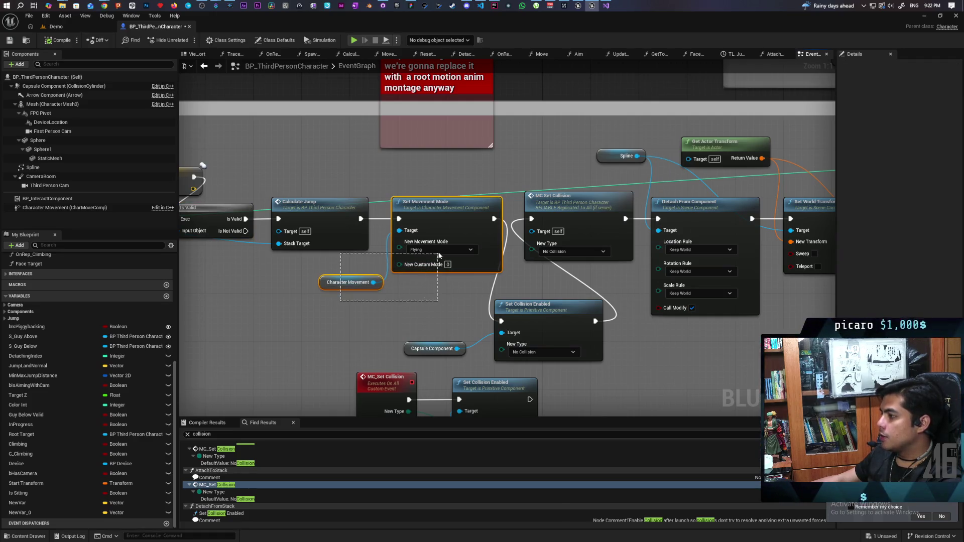
pyautogui.moveTo(447, 284); pyautogui.dragTo(360, 259)
pyautogui.moveTo(354, 300)
pyautogui.mouseDown()
pyautogui.moveTo(330, 260)
pyautogui.moveTo(521, 295)
pyautogui.moveTo(474, 342)
pyautogui.mouseUp()
pyautogui.moveTo(420, 197); pyautogui.dragTo(424, 193)
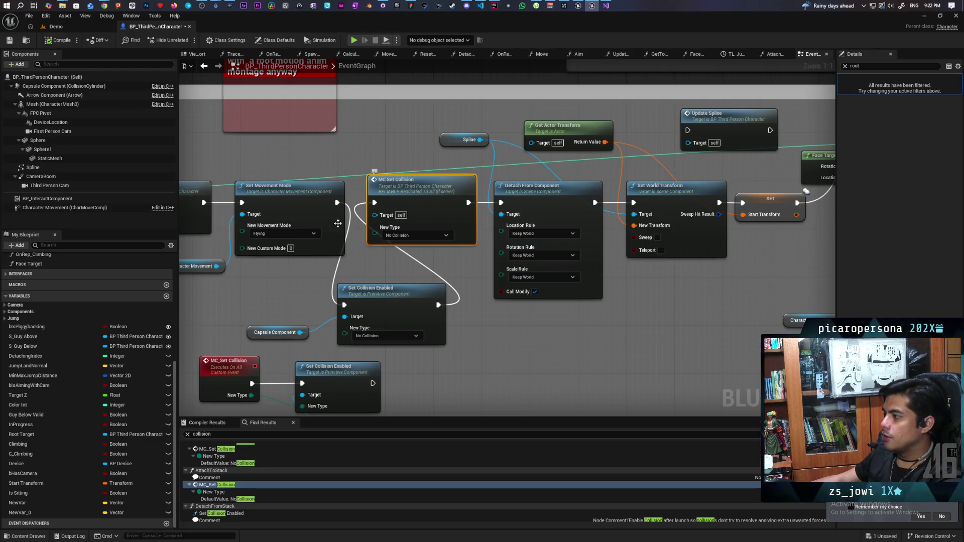
# Select Detach From Component and Set World Transform together
pyautogui.moveTo(584, 375); pyautogui.dragTo(459, 340)
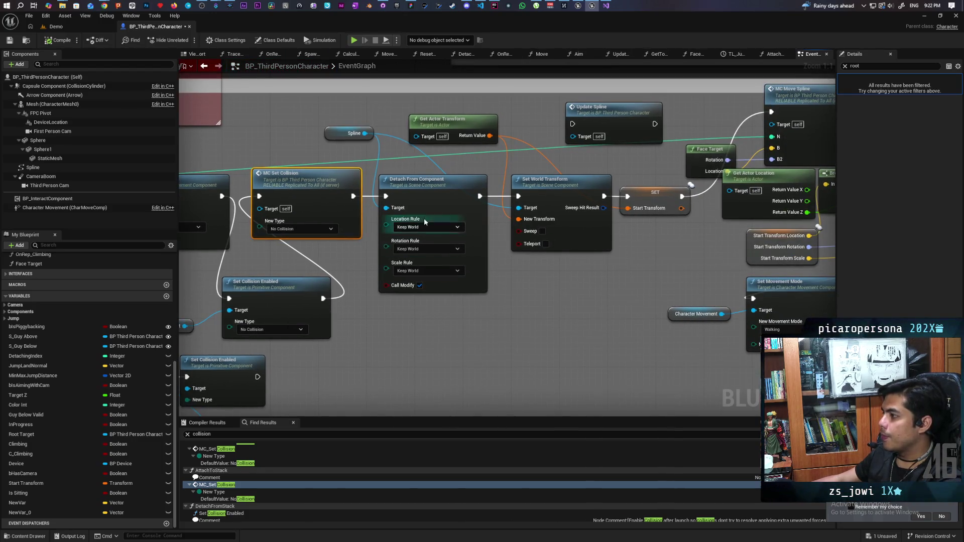
pyautogui.click(426, 201)
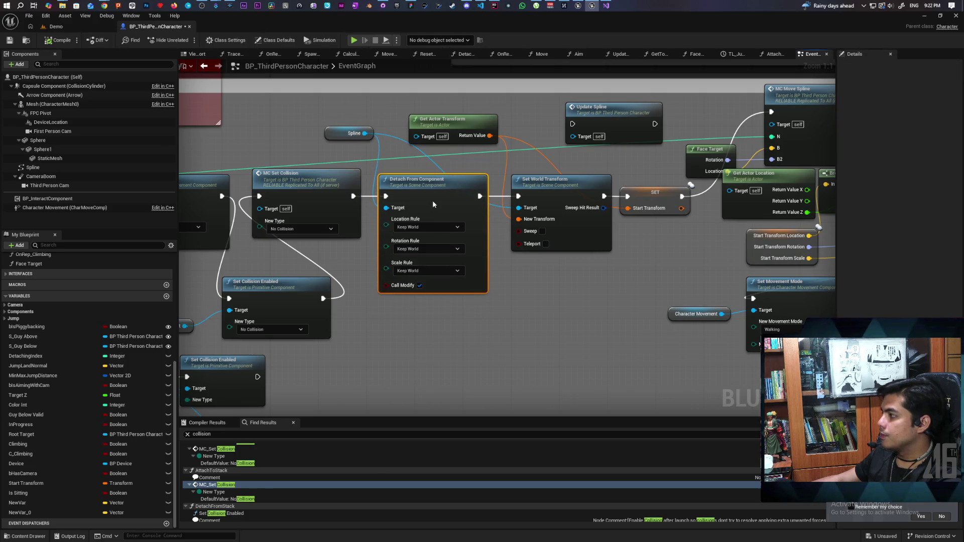
pyautogui.moveTo(365, 200)
pyautogui.mouseDown()
pyautogui.moveTo(343, 206)
pyautogui.moveTo(553, 206)
pyautogui.moveTo(497, 202)
pyautogui.mouseUp()
pyautogui.keyDown('ctrl'); pyautogui.click(523, 235); pyautogui.keyUp('ctrl')
# Delete Detach From Component, Set World Transform and the Spline node, then move SET beside the execution wire
pyautogui.press('Delete')
pyautogui.click(327, 142)
pyautogui.press('Delete')
pyautogui.scroll(-2, 393, 285)
pyautogui.scroll(2, 540, 227)
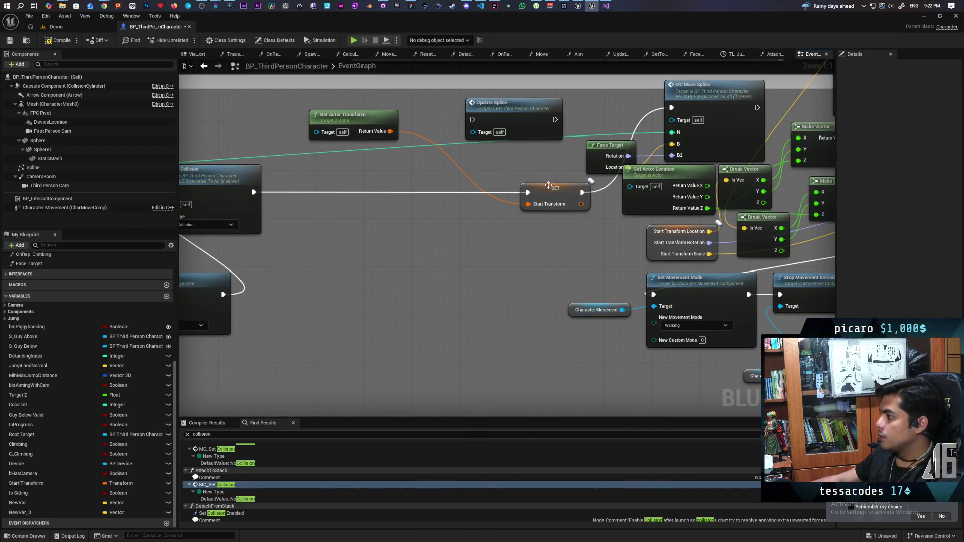
pyautogui.moveTo(547, 186); pyautogui.dragTo(359, 185)
pyautogui.moveTo(496, 223); pyautogui.dragTo(434, 264)
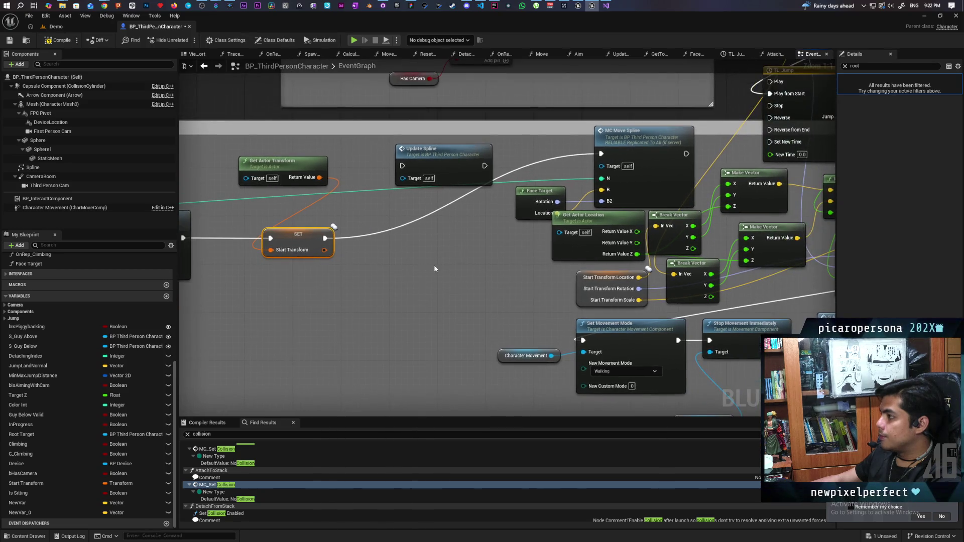
# Delete Update Spline and pull MC Move Spline, Face Target and Get Actor Transform next to SET
pyautogui.click(434, 163)
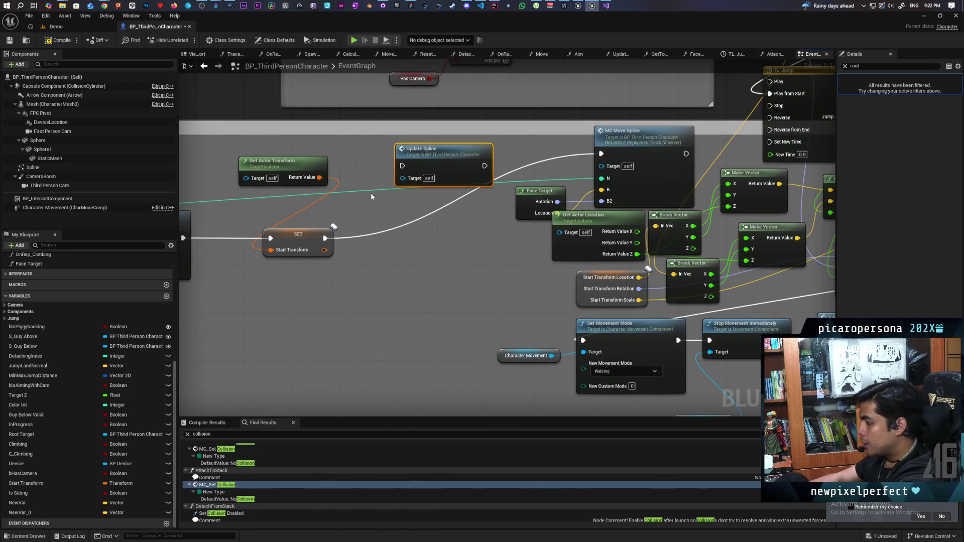
pyautogui.press('Delete')
pyautogui.moveTo(650, 157)
pyautogui.mouseDown()
pyautogui.moveTo(627, 151)
pyautogui.moveTo(457, 242)
pyautogui.mouseUp()
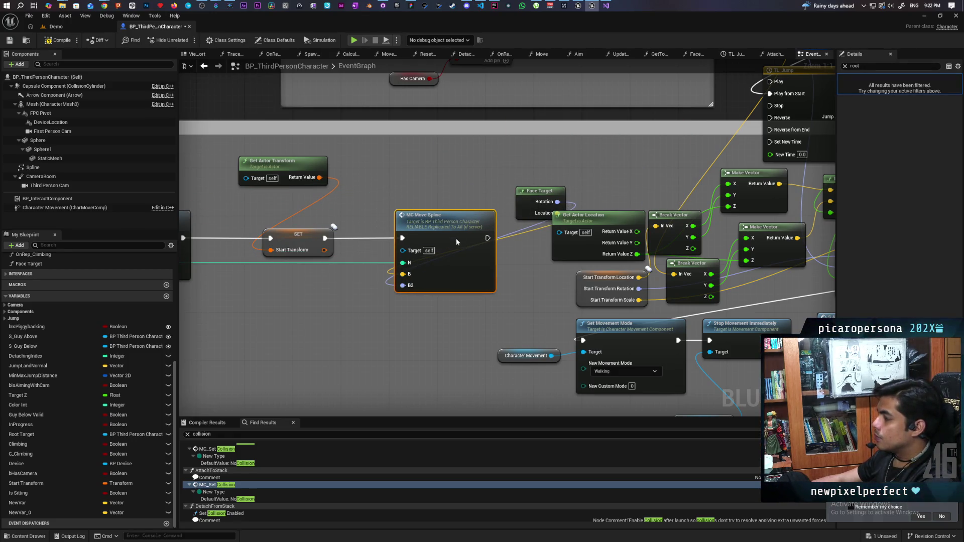
pyautogui.moveTo(521, 204)
pyautogui.mouseDown()
pyautogui.moveTo(291, 300)
pyautogui.moveTo(515, 264)
pyautogui.mouseUp()
pyautogui.moveTo(403, 255); pyautogui.dragTo(418, 275)
pyautogui.moveTo(504, 226); pyautogui.dragTo(481, 227)
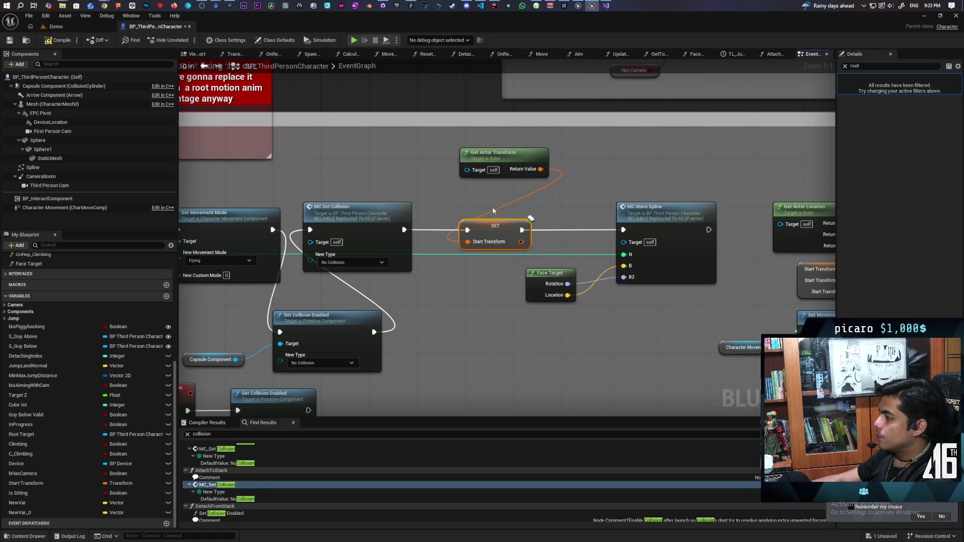
pyautogui.moveTo(503, 159); pyautogui.dragTo(401, 165)
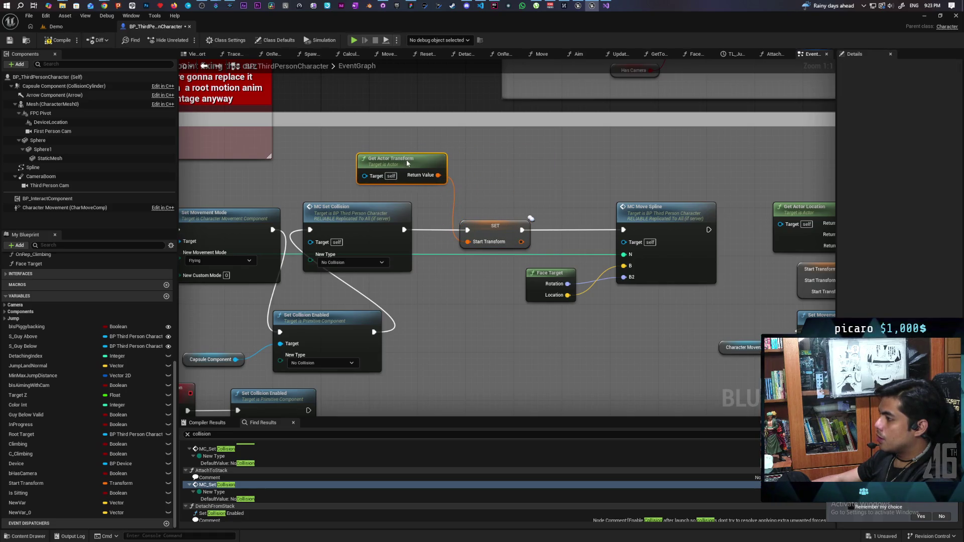
# Group-select SET, Get Actor Transform, Face Target and MC Move Spline, then save the blueprint
pyautogui.moveTo(494, 149)
pyautogui.mouseDown()
pyautogui.moveTo(505, 202)
pyautogui.moveTo(436, 266)
pyautogui.mouseUp()
pyautogui.moveTo(490, 298); pyautogui.dragTo(371, 308)
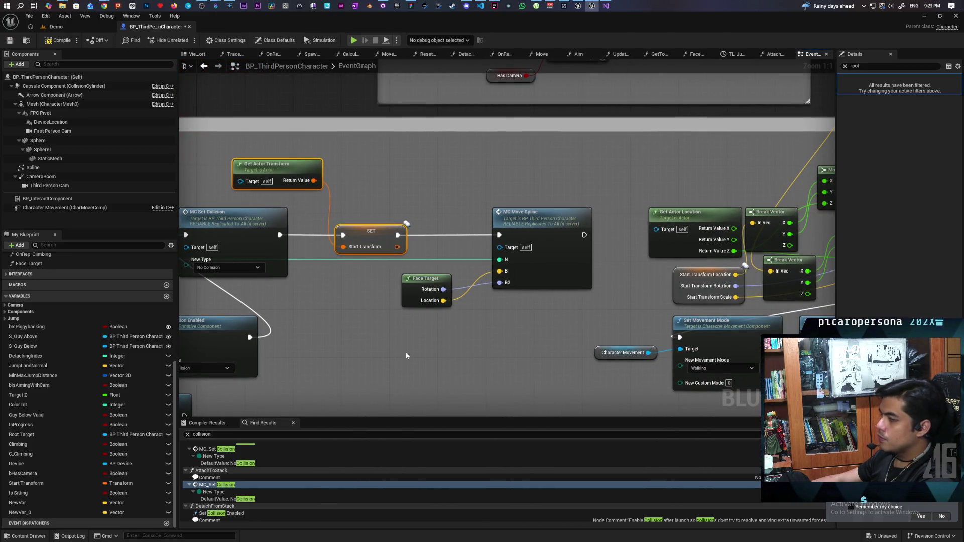
pyautogui.moveTo(357, 168); pyautogui.dragTo(312, 279)
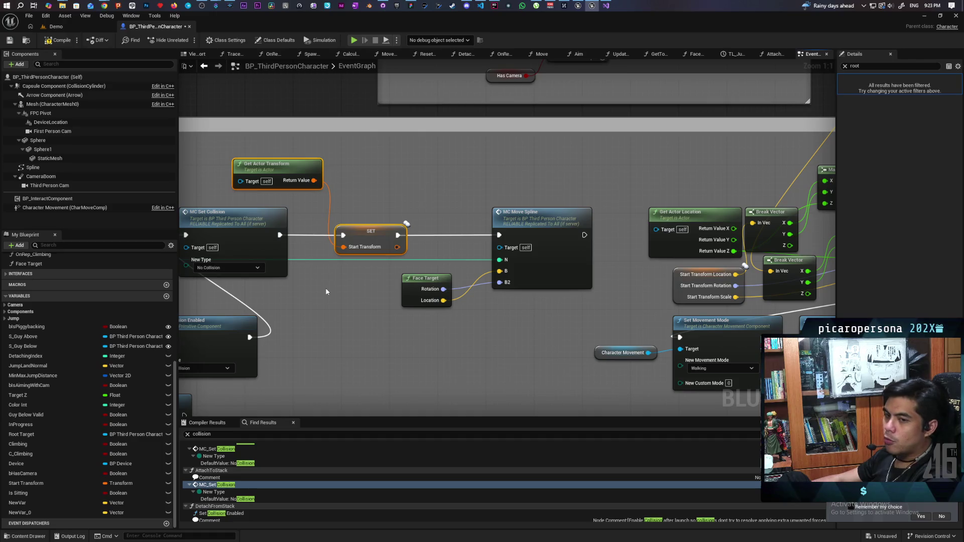
pyautogui.moveTo(474, 320)
pyautogui.mouseDown()
pyautogui.moveTo(390, 311)
pyautogui.moveTo(474, 242)
pyautogui.mouseUp()
pyautogui.click(376, 323)
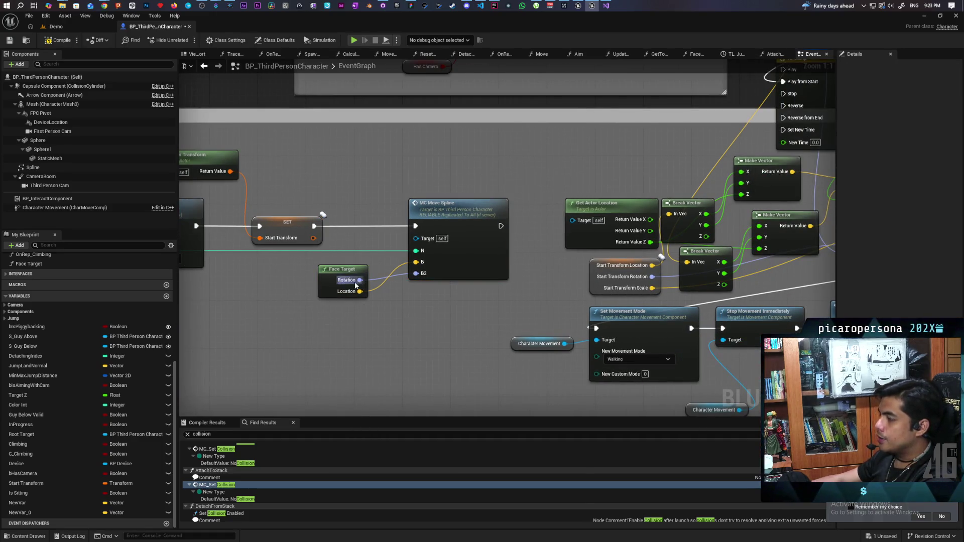
pyautogui.moveTo(361, 306); pyautogui.dragTo(445, 250)
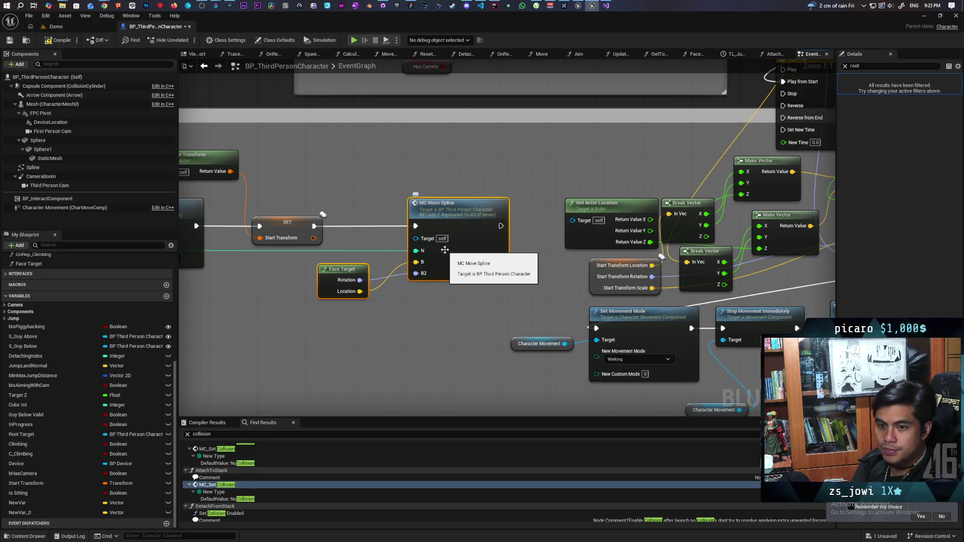
pyautogui.moveTo(436, 156); pyautogui.dragTo(209, 333)
pyautogui.moveTo(470, 141)
pyautogui.mouseDown()
pyautogui.moveTo(429, 200)
pyautogui.moveTo(223, 333)
pyautogui.mouseUp()
pyautogui.click(222, 339)
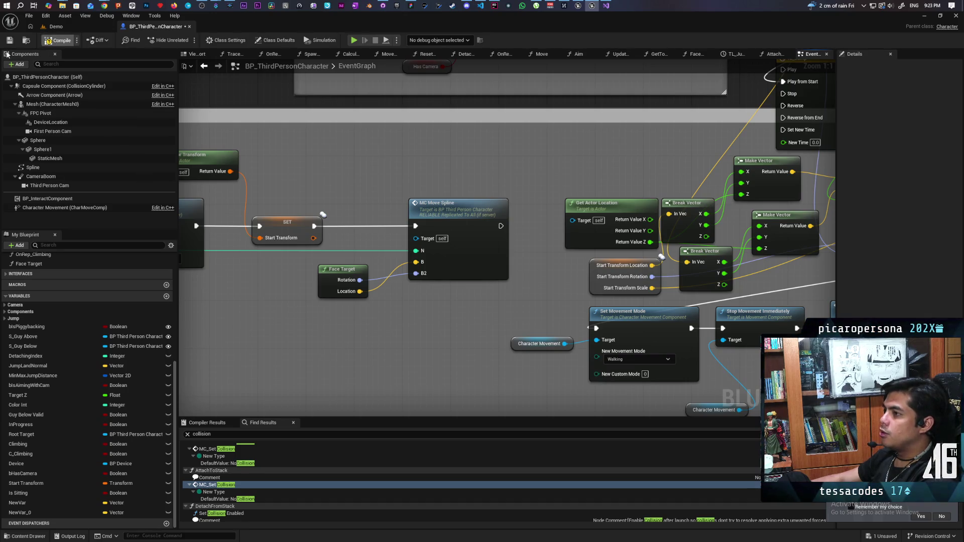
pyautogui.hotkey('ctrl', 's')
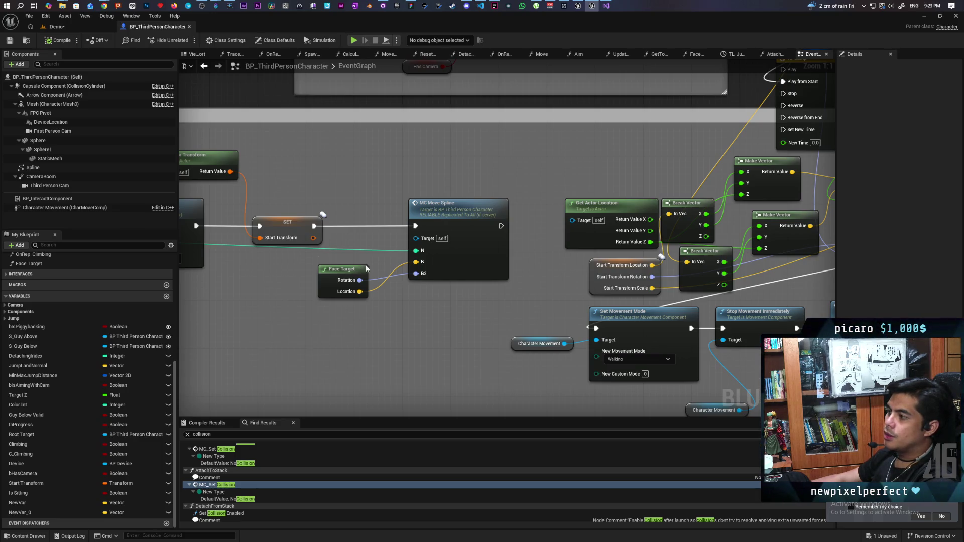
# Shift the four rearranged nodes slightly left to line up with the collision nodes
pyautogui.click(438, 224)
pyautogui.moveTo(381, 166); pyautogui.dragTo(223, 315)
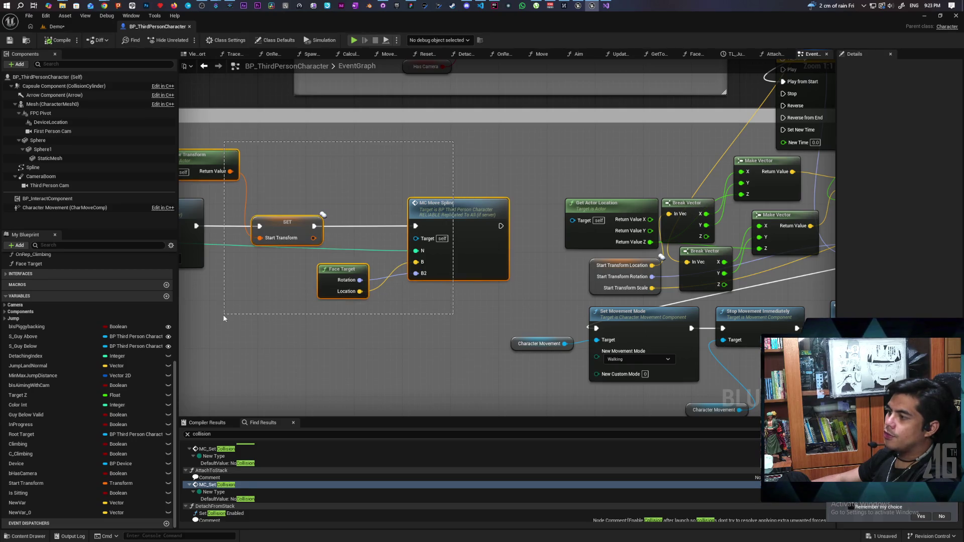
pyautogui.moveTo(277, 329); pyautogui.dragTo(471, 322)
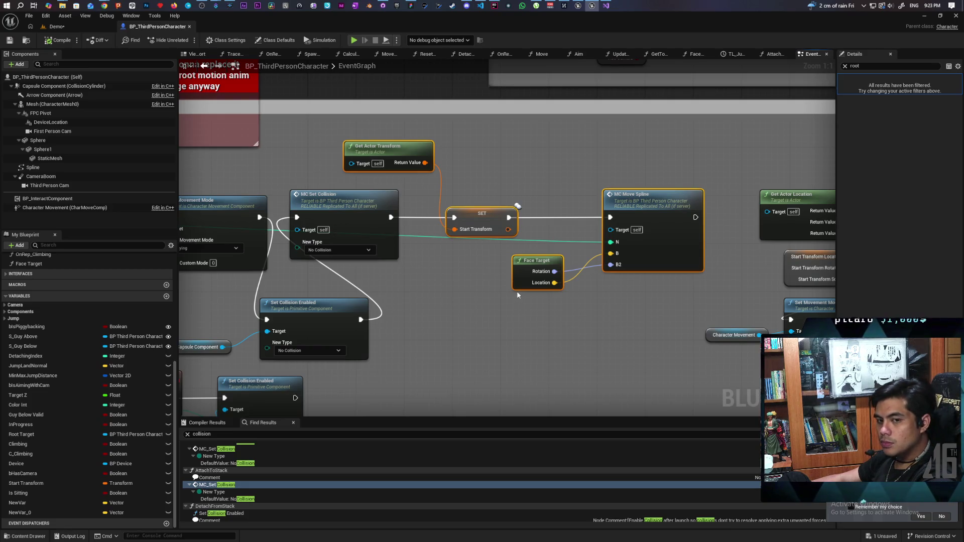
pyautogui.moveTo(550, 308)
pyautogui.mouseDown()
pyautogui.moveTo(440, 333)
pyautogui.moveTo(453, 353)
pyautogui.mouseUp()
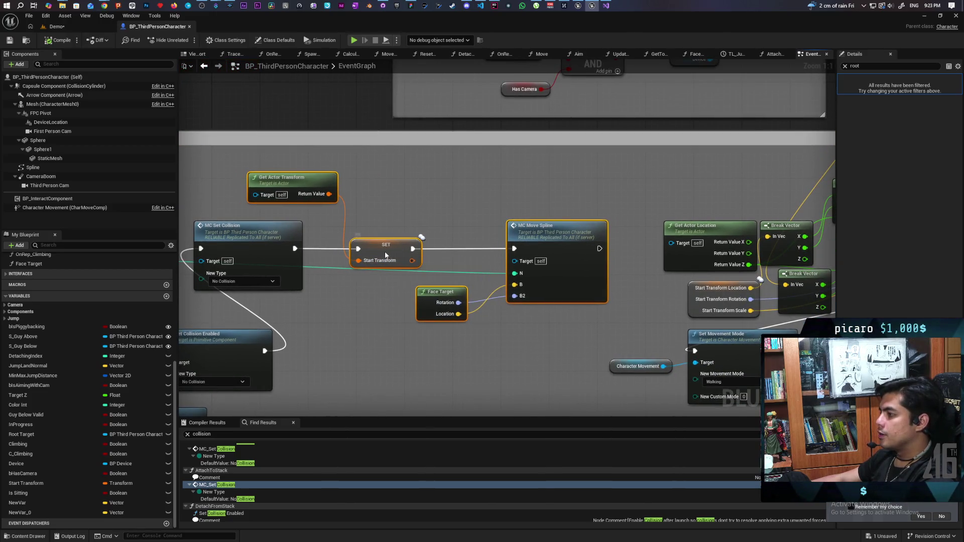
pyautogui.moveTo(387, 255); pyautogui.dragTo(375, 254)
pyautogui.click(361, 321)
pyautogui.moveTo(338, 388); pyautogui.dragTo(427, 375)
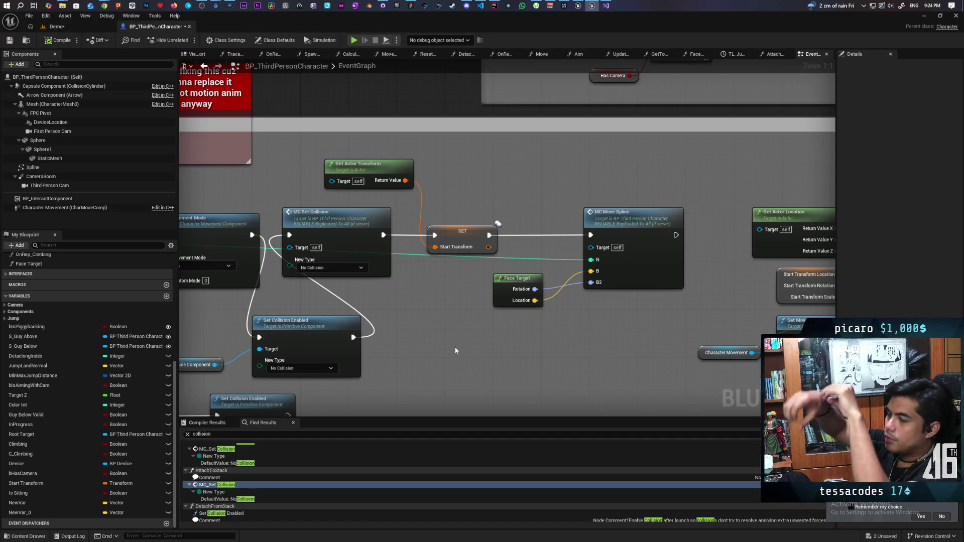
pyautogui.moveTo(553, 296)
pyautogui.mouseDown()
pyautogui.moveTo(358, 326)
pyautogui.moveTo(338, 320)
pyautogui.moveTo(346, 307)
pyautogui.moveTo(333, 285)
pyautogui.mouseUp()
# Jump to the MC Move Spline custom event and inspect its Do N, Branch and Switch Has Authority nodes
pyautogui.doubleClick(334, 285)
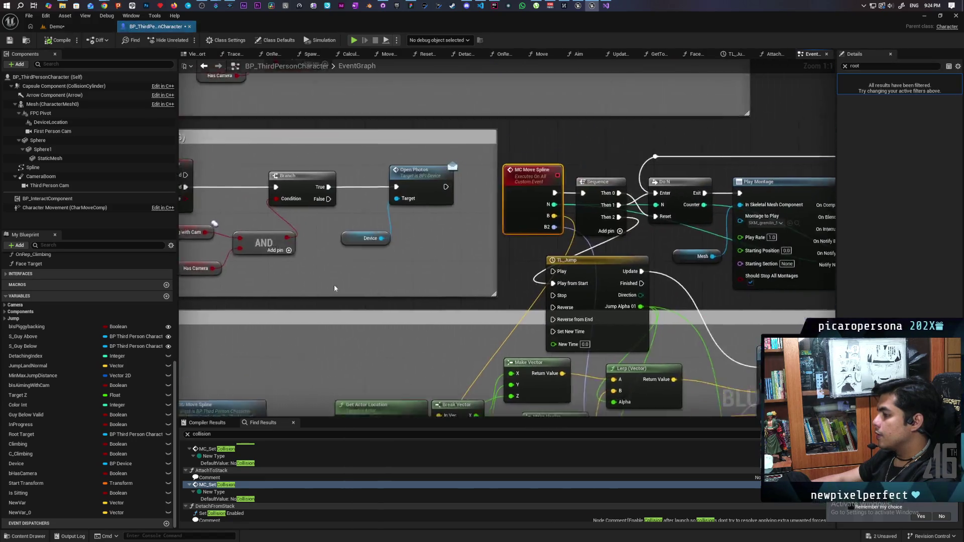
pyautogui.moveTo(487, 157); pyautogui.dragTo(396, 180)
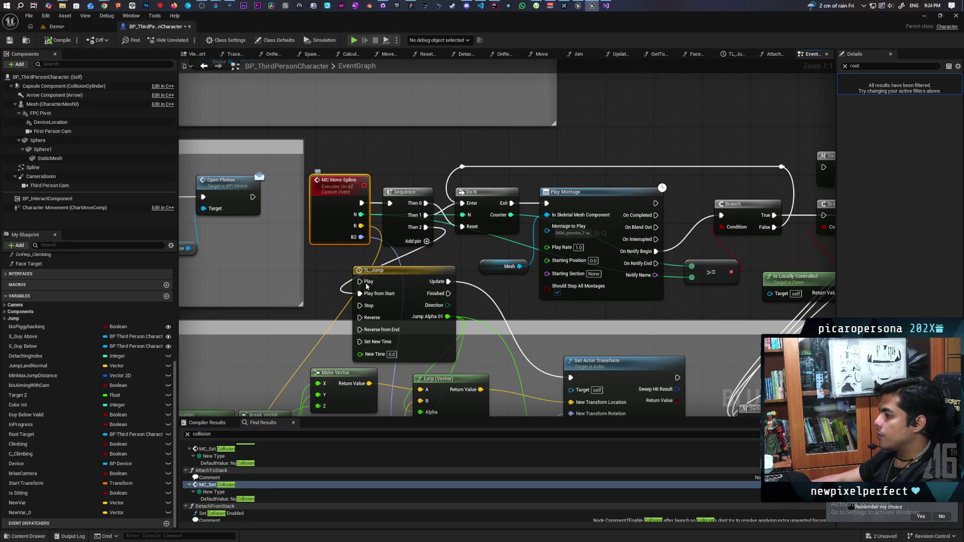
pyautogui.moveTo(455, 255)
pyautogui.mouseDown()
pyautogui.moveTo(390, 243)
pyautogui.moveTo(455, 236)
pyautogui.moveTo(387, 261)
pyautogui.mouseUp()
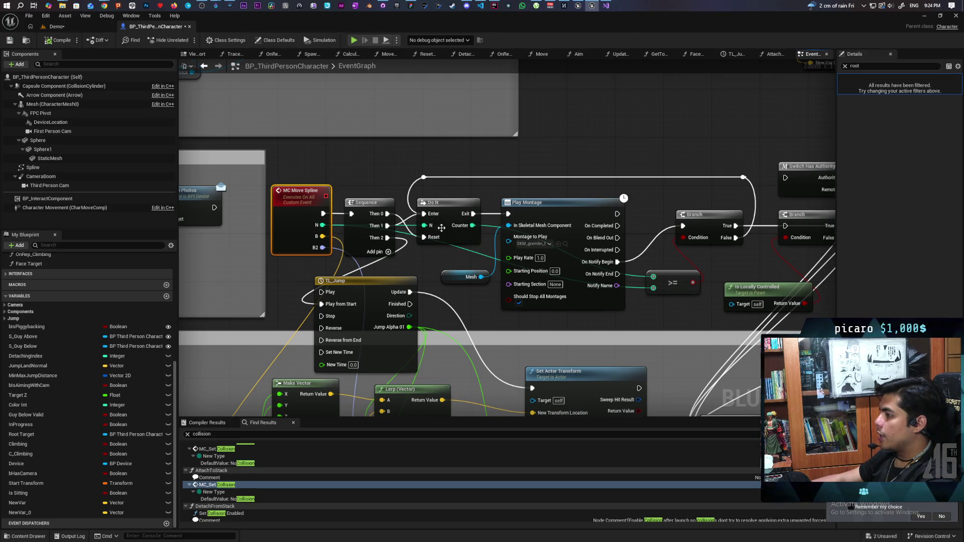
pyautogui.moveTo(456, 151); pyautogui.dragTo(420, 212)
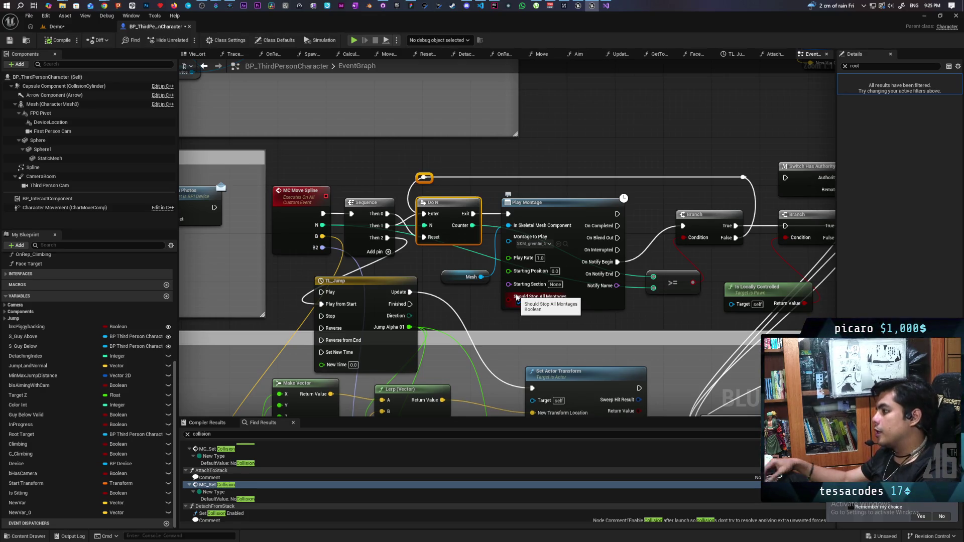
pyautogui.moveTo(640, 201)
pyautogui.mouseDown()
pyautogui.moveTo(417, 184)
pyautogui.moveTo(474, 183)
pyautogui.mouseUp()
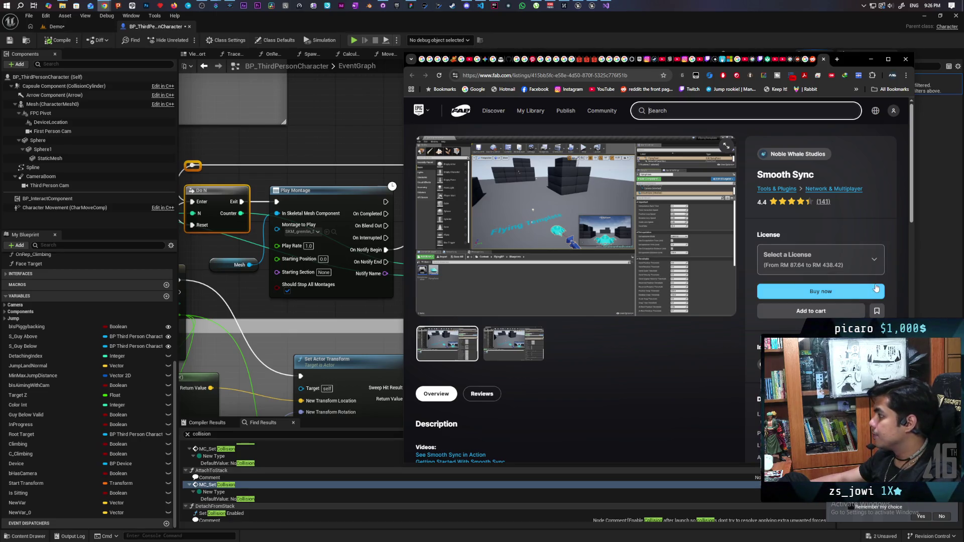
# Check the Smooth Sync licence options and scroll down the listing
pyautogui.click(845, 270)
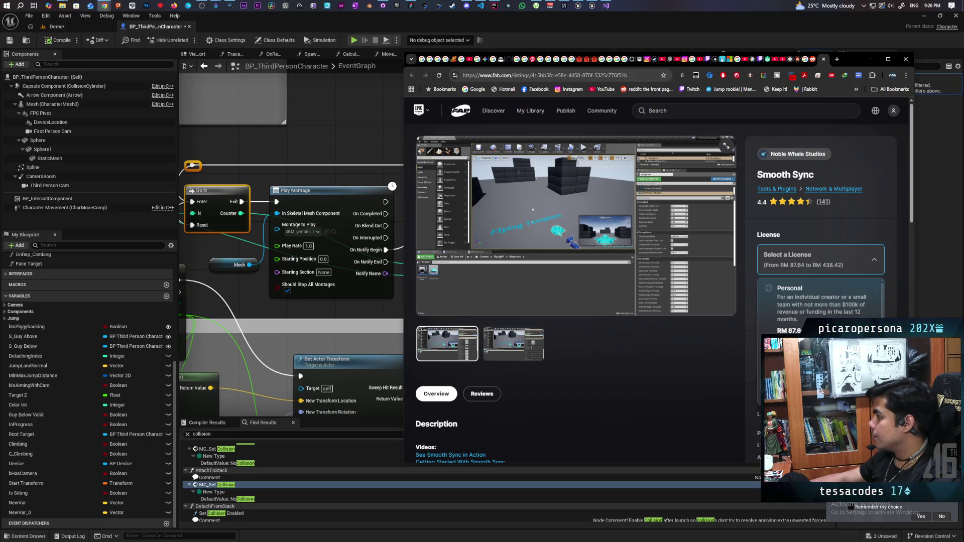
pyautogui.click(663, 362)
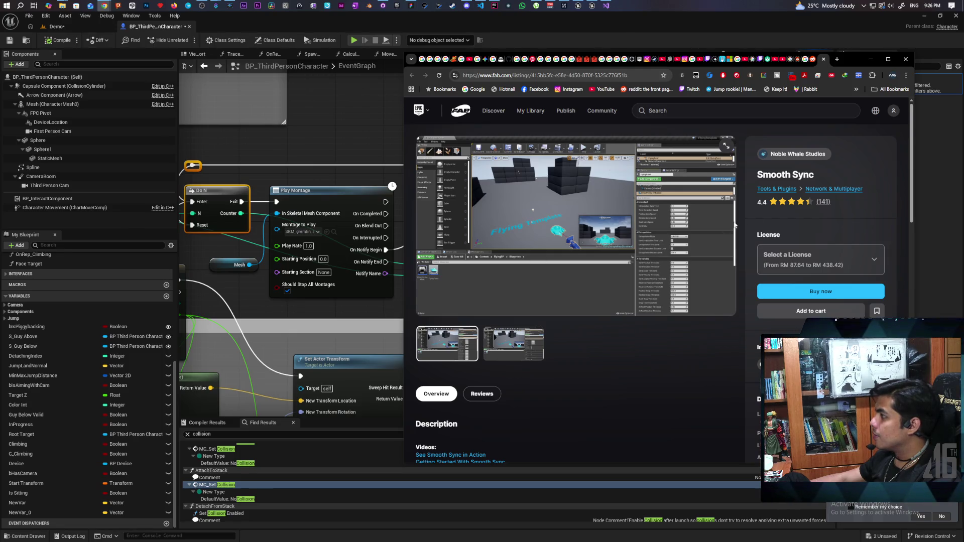
pyautogui.scroll(-1, 573, 301)
pyautogui.scroll(-2, 574, 301)
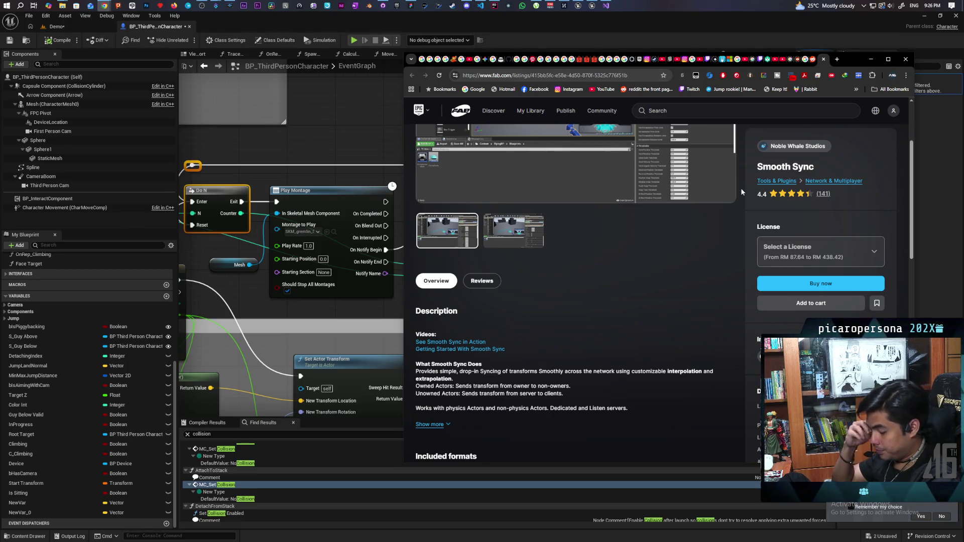
# Close the Smooth Sync and Reddit tabs and minimise Chrome
pyautogui.click(823, 59)
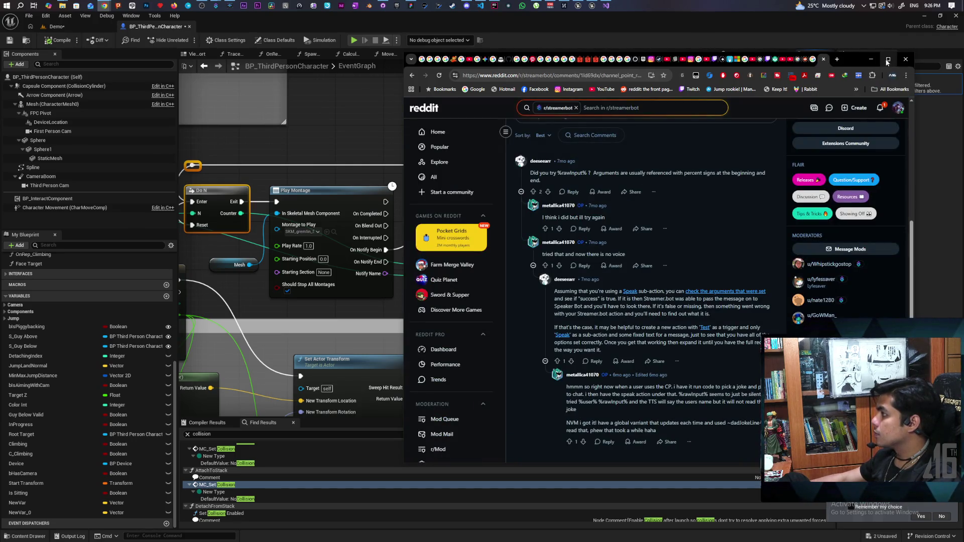
pyautogui.click(823, 59)
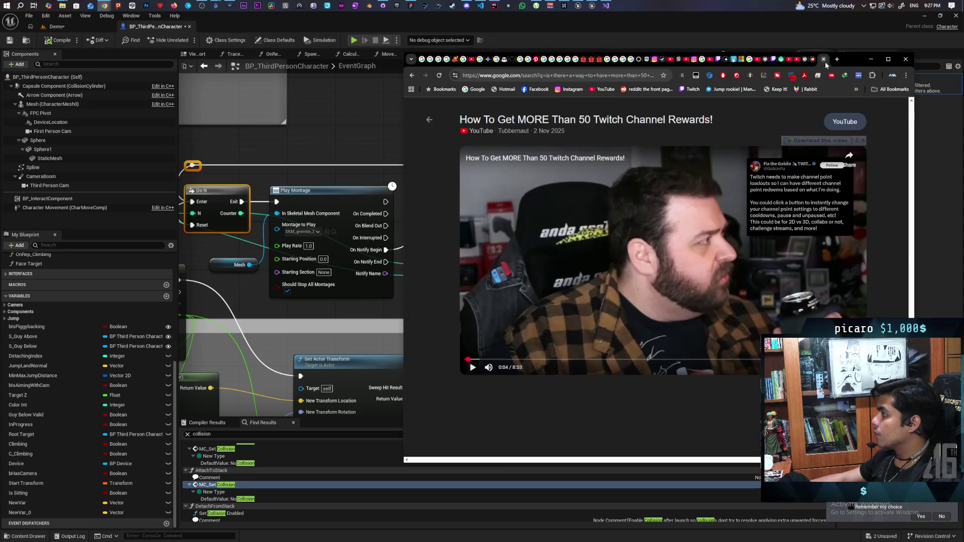
pyautogui.click(870, 58)
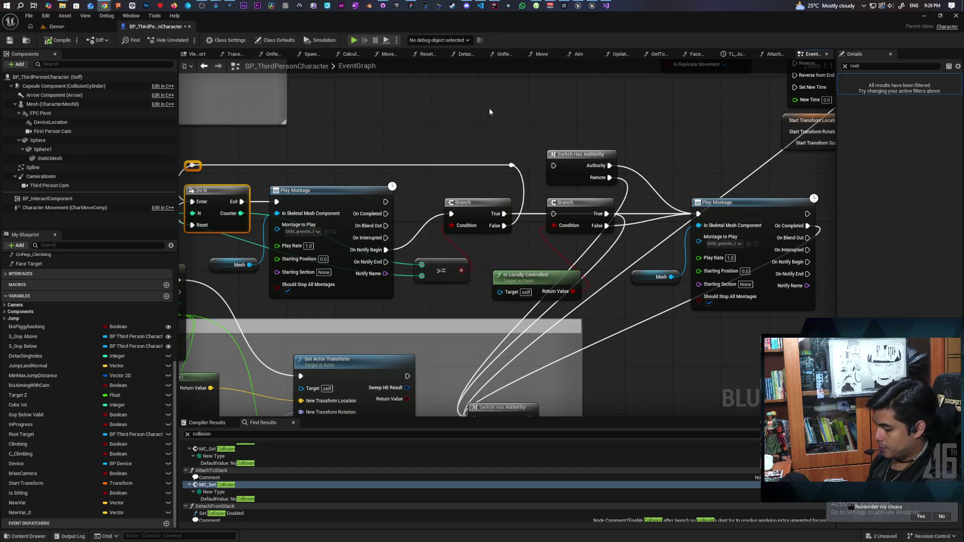
# Wrap Event Tick, Switch Has Authority and Tick Anims in a comment 'Allows anim montage to still work when movement not replicated'
pyautogui.moveTo(648, 375)
pyautogui.mouseDown()
pyautogui.moveTo(618, 230)
pyautogui.moveTo(567, 94)
pyautogui.moveTo(594, 142)
pyautogui.moveTo(445, 222)
pyautogui.moveTo(564, 299)
pyautogui.moveTo(661, 304)
pyautogui.mouseUp()
pyautogui.moveTo(348, 159)
pyautogui.mouseDown()
pyautogui.moveTo(559, 312)
pyautogui.moveTo(669, 350)
pyautogui.mouseUp()
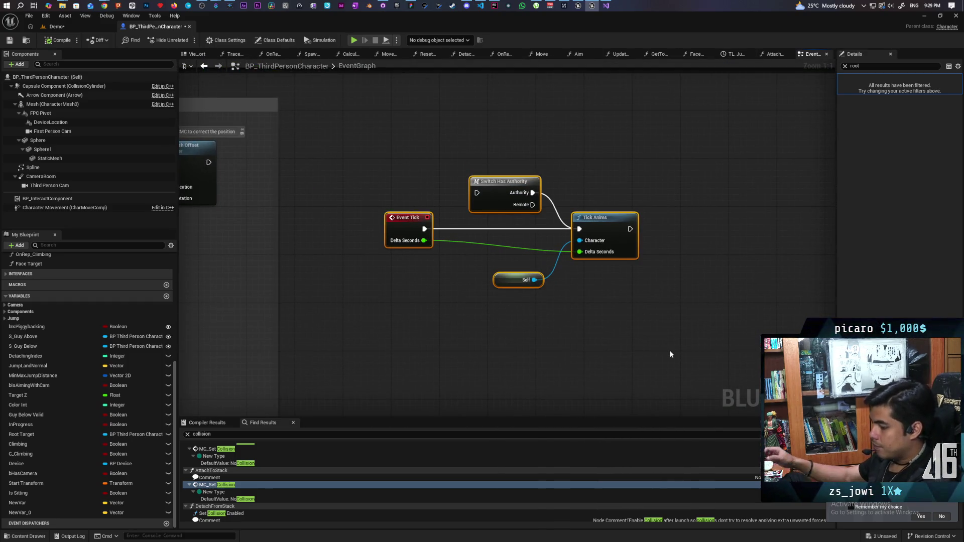
pyautogui.write('c')
pyautogui.write('All')
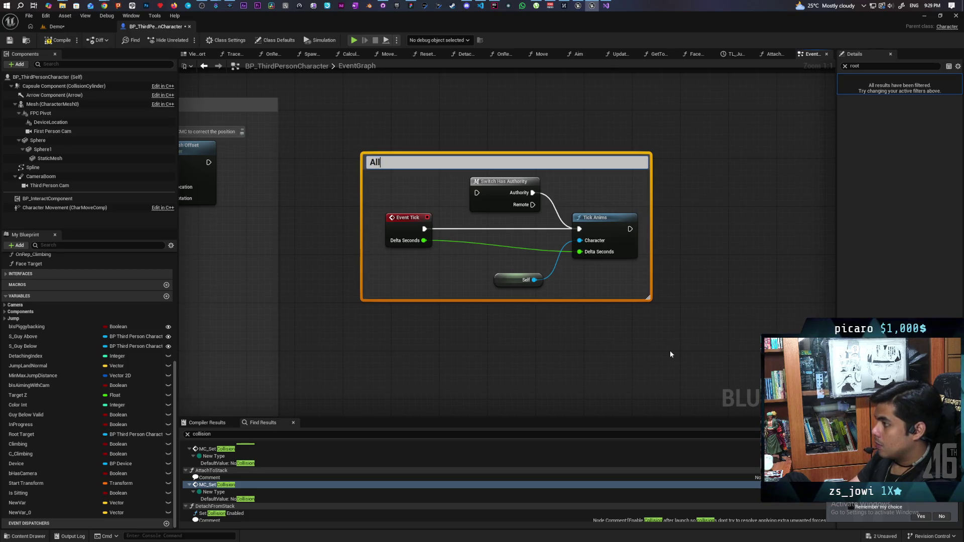
pyautogui.write('ows ')
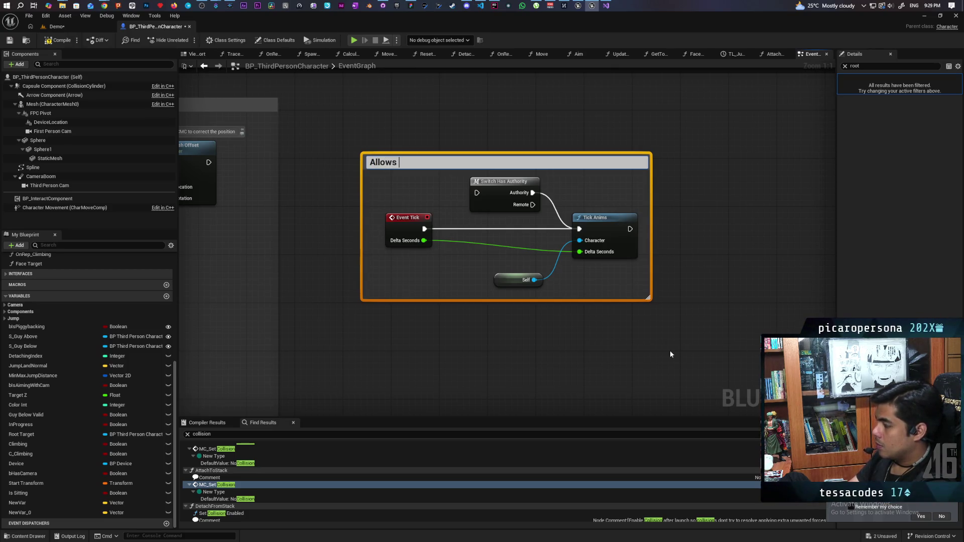
pyautogui.write('anim montageto still')
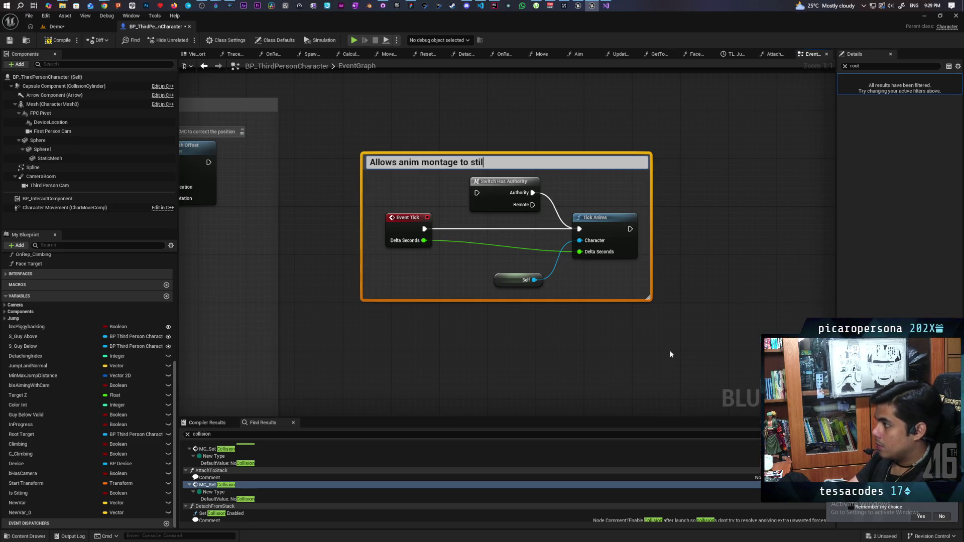
pyautogui.write('ork')
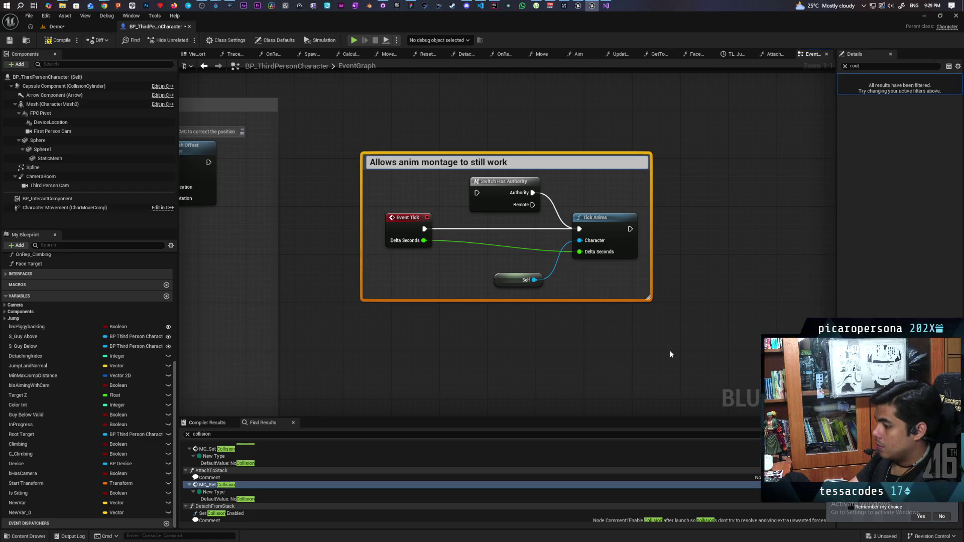
pyautogui.write(' when movement no')
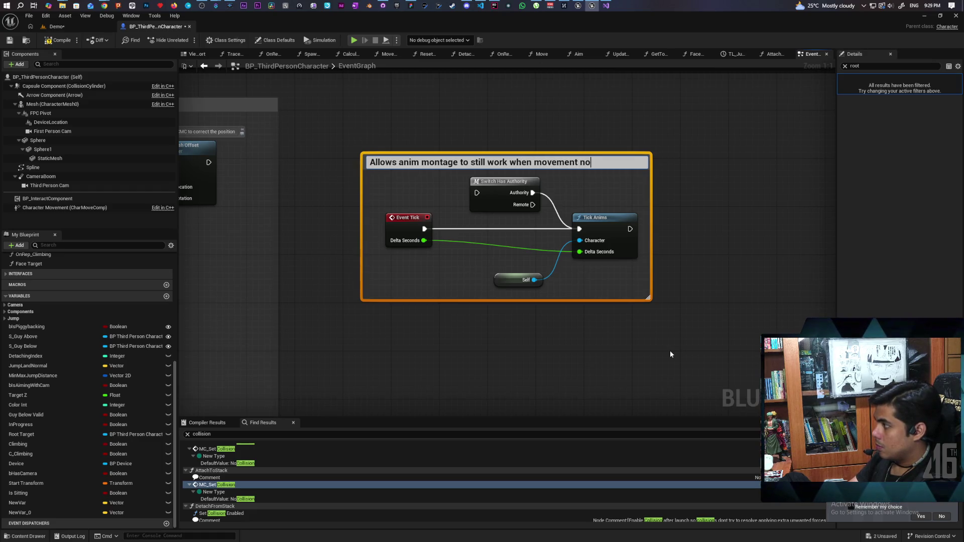
pyautogui.write('t replicated')
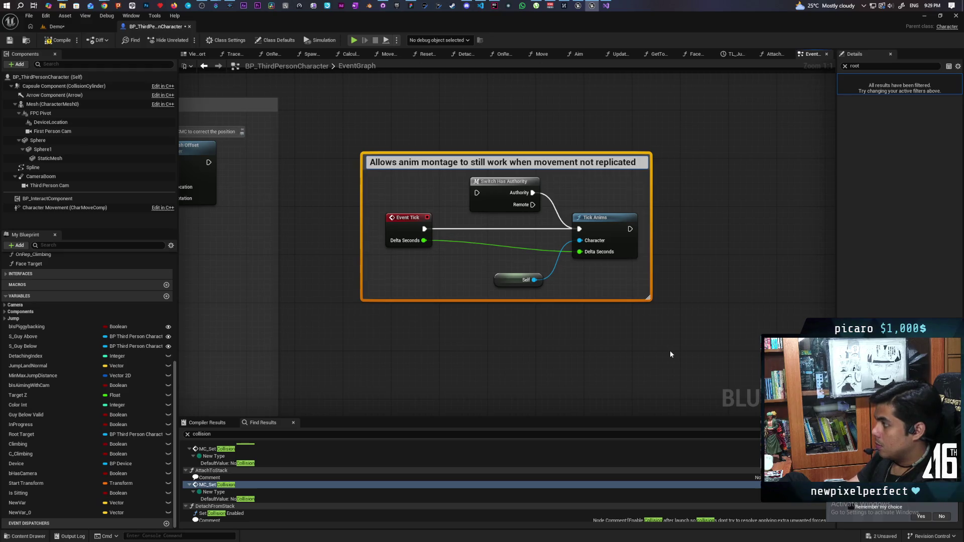
pyautogui.click(710, 325)
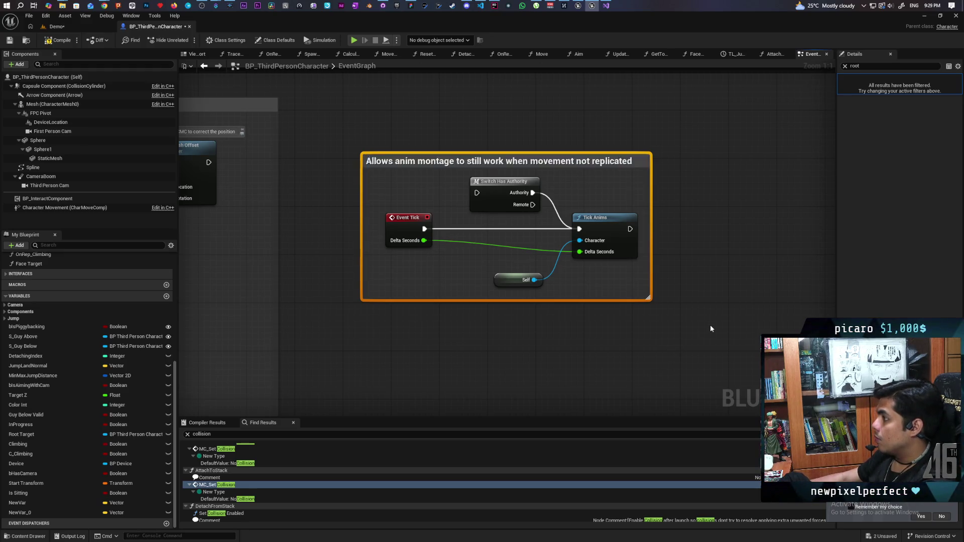
# Review the comment's properties, save the character blueprint and switch to the Demo level
pyautogui.click(647, 168)
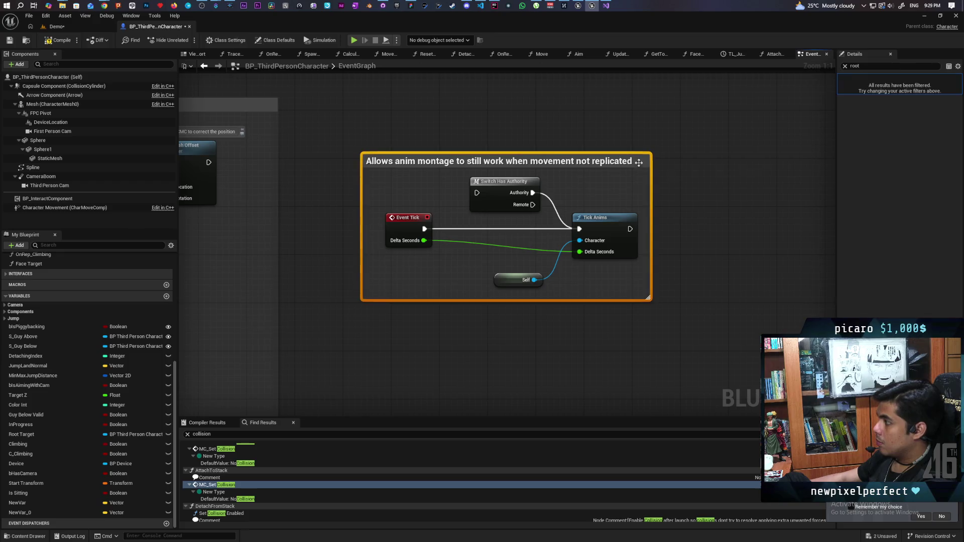
pyautogui.click(846, 66)
pyautogui.click(728, 121)
pyautogui.click(650, 159)
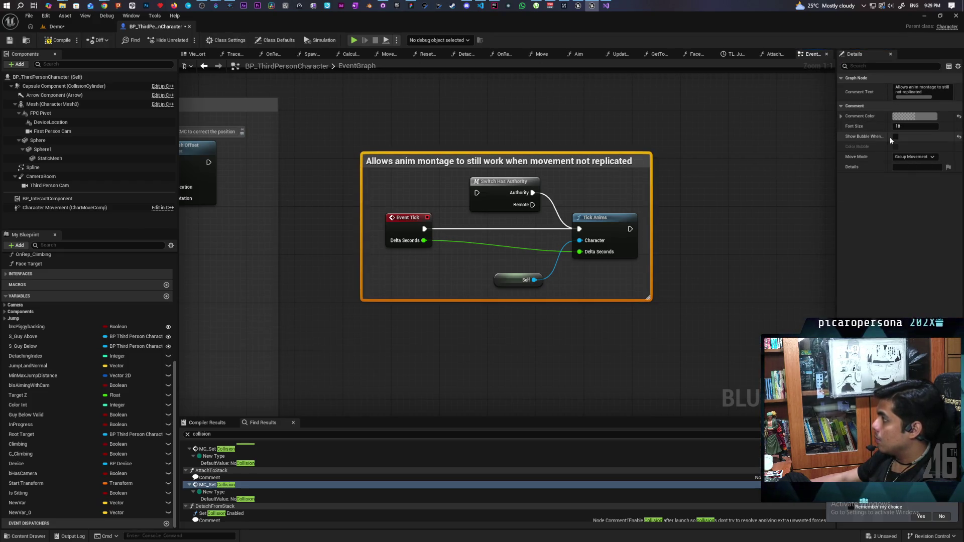
pyautogui.click(703, 173)
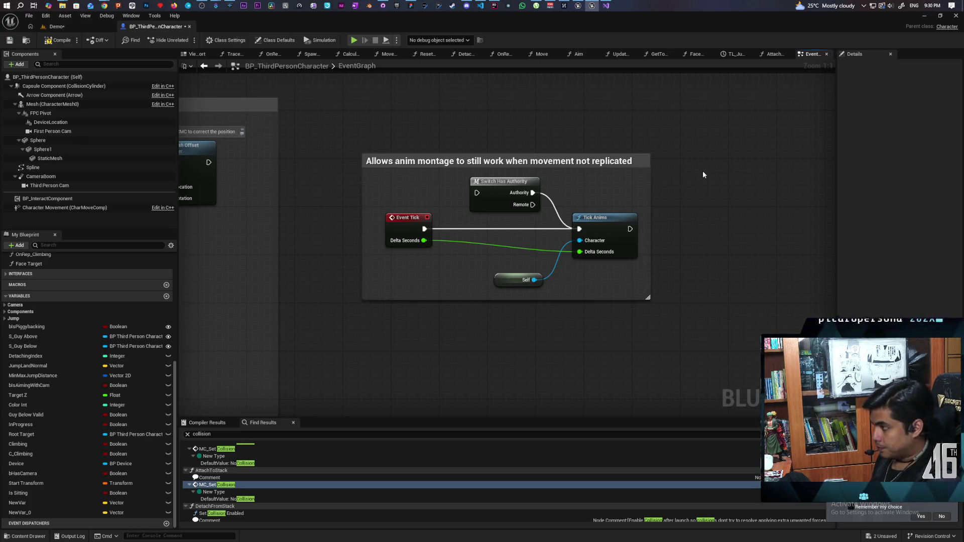
pyautogui.scroll(-7, 753, 134)
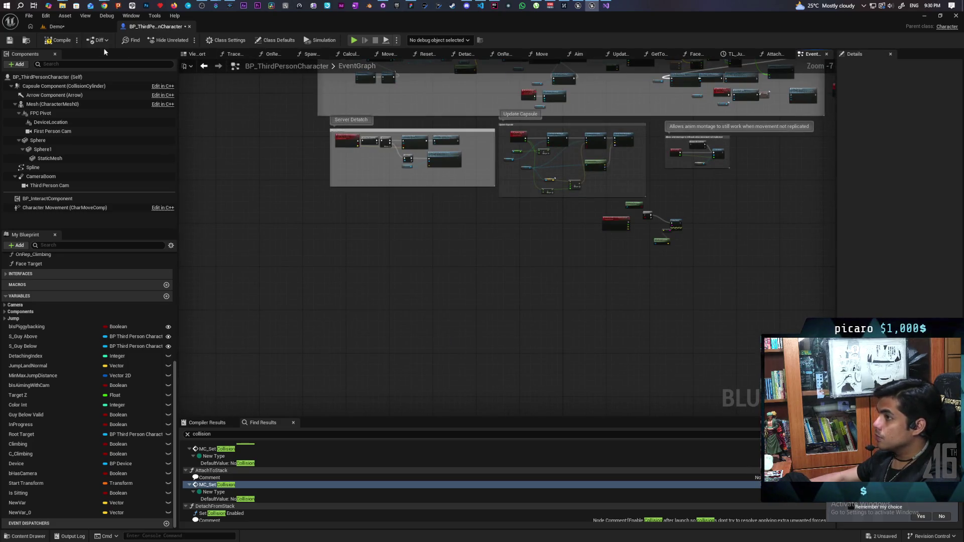
pyautogui.click(9, 41)
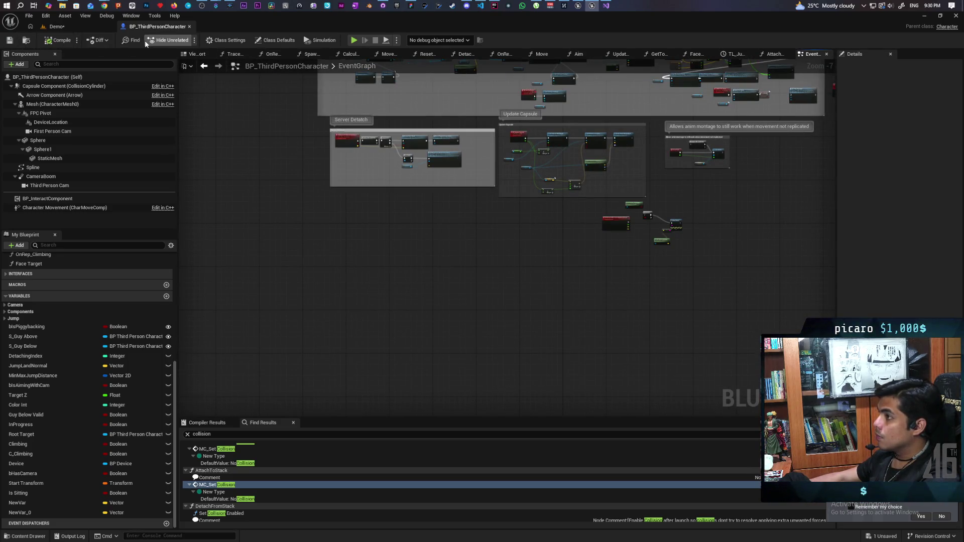
pyautogui.click(71, 29)
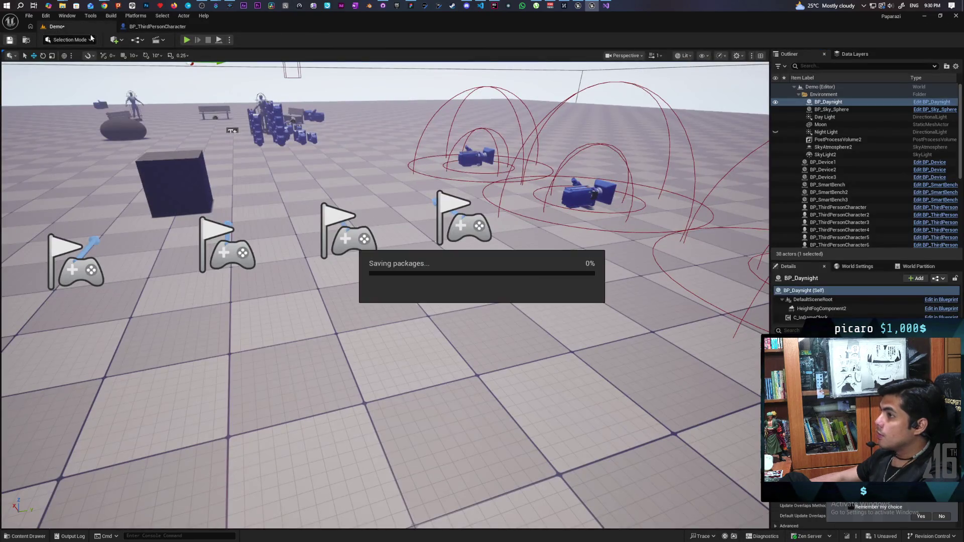
# Restore the Unreal Editor window to a smaller size and drag it over VS Code
pyautogui.moveTo(269, 32)
pyautogui.mouseDown()
pyautogui.moveTo(329, 93)
pyautogui.moveTo(693, 38)
pyautogui.moveTo(638, 28)
pyautogui.mouseUp()
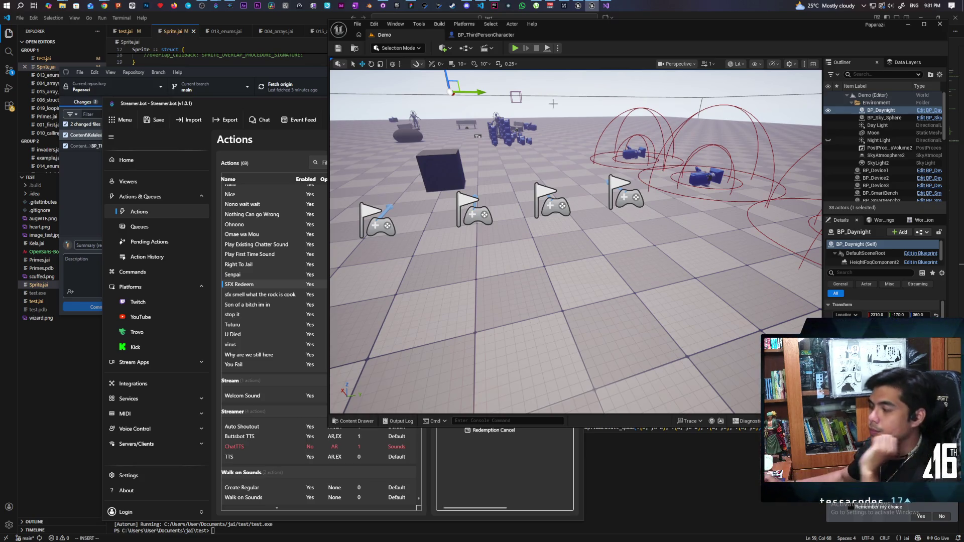
pyautogui.click(484, 35)
pyautogui.click(386, 36)
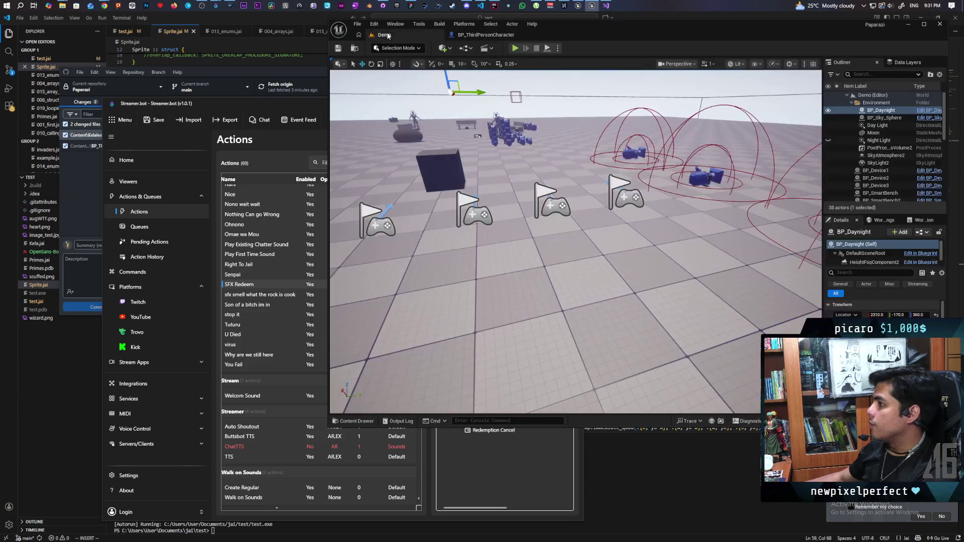
pyautogui.click(514, 49)
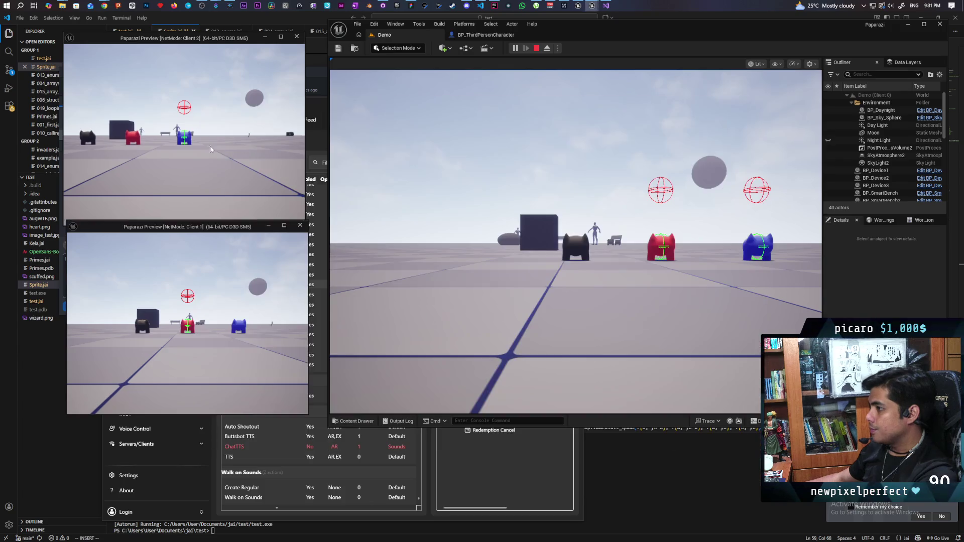
pyautogui.press('w')
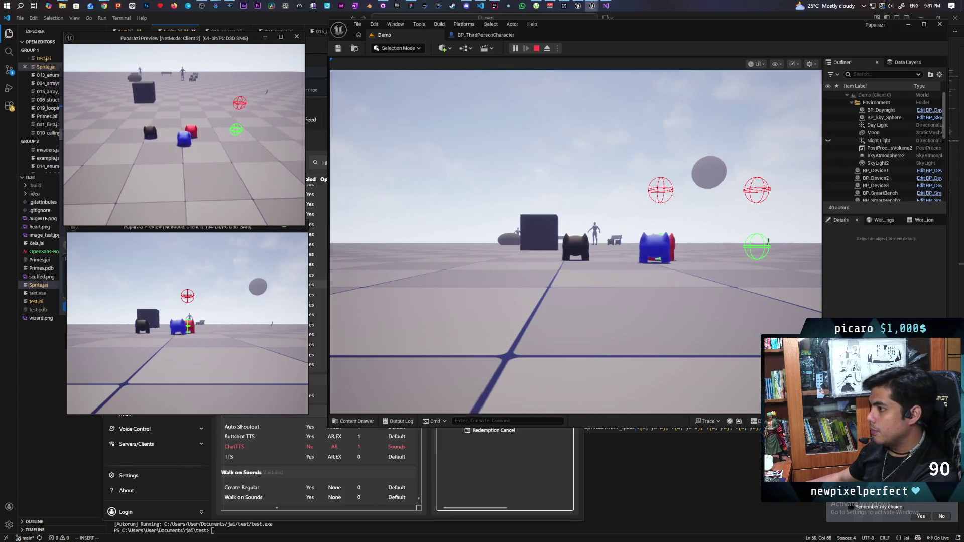
pyautogui.press('w')
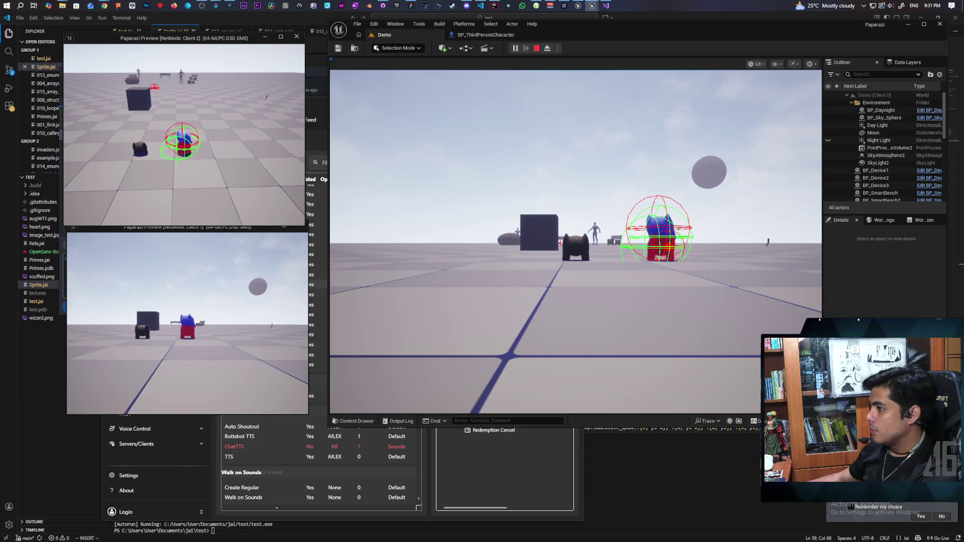
pyautogui.moveTo(184, 135)
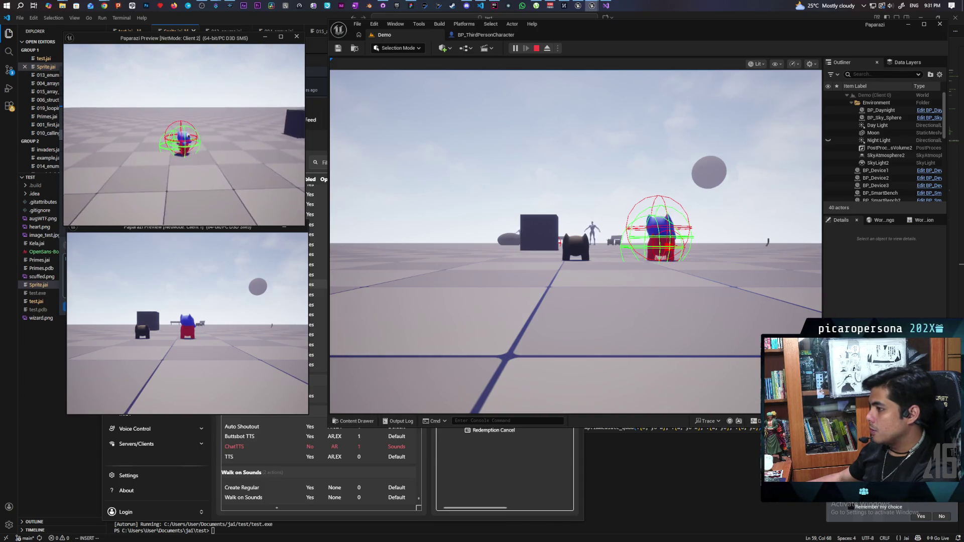
pyautogui.click(187, 321)
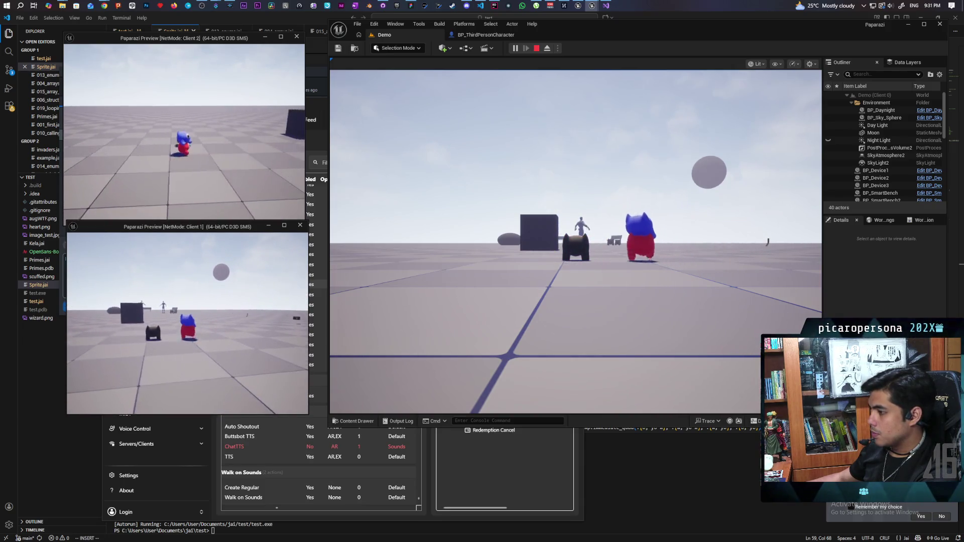
pyautogui.press('Escape')
pyautogui.click(483, 39)
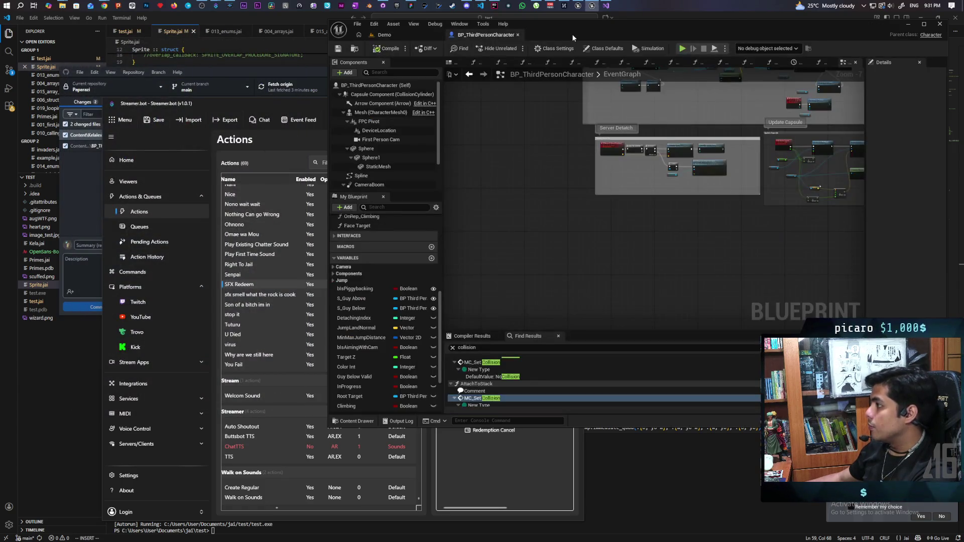
# Zoom to 1:1 over the jump movement nodes and select Move Along Spline
pyautogui.scroll(12, 518, 340)
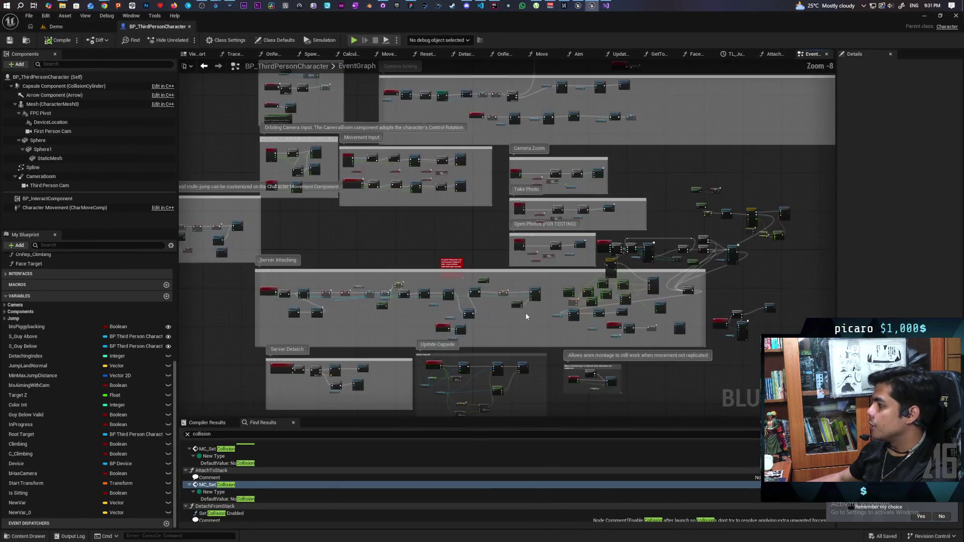
pyautogui.moveTo(697, 263)
pyautogui.mouseDown()
pyautogui.moveTo(427, 314)
pyautogui.moveTo(452, 310)
pyautogui.moveTo(407, 284)
pyautogui.moveTo(608, 182)
pyautogui.moveTo(618, 168)
pyautogui.moveTo(432, 366)
pyautogui.moveTo(385, 387)
pyautogui.moveTo(476, 324)
pyautogui.mouseUp()
pyautogui.click(707, 344)
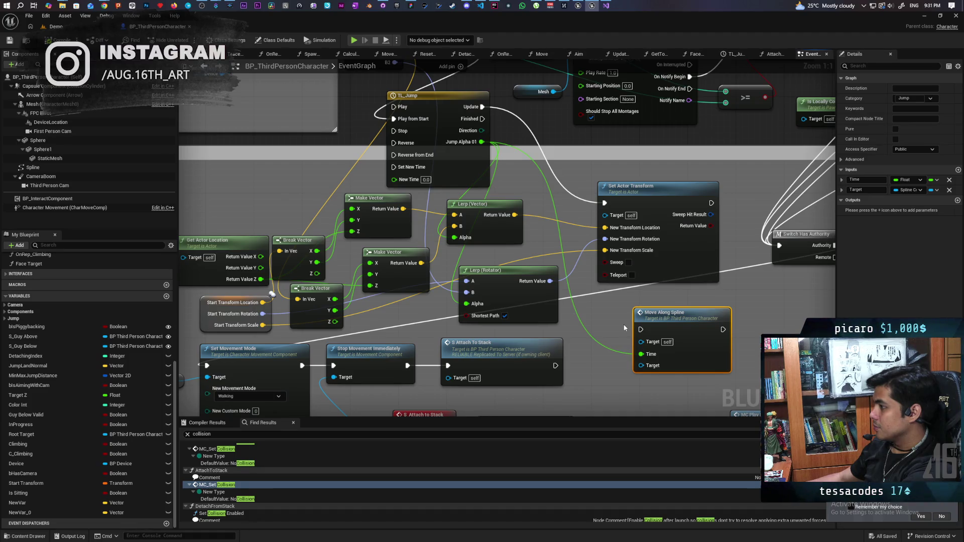
# Delete Move Along Spline and look over the attach-to-stack and Tick Anims nodes
pyautogui.press('Delete')
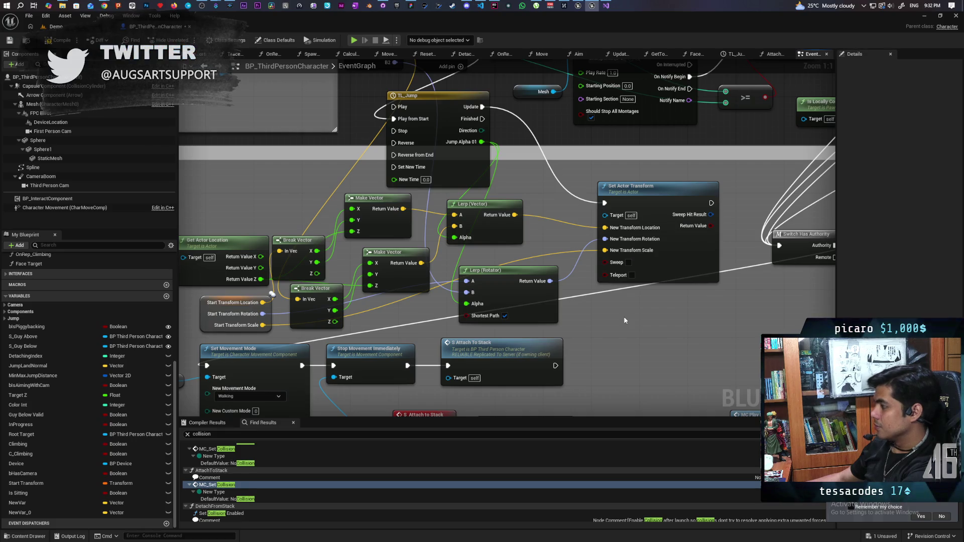
pyautogui.scroll(-2, 613, 312)
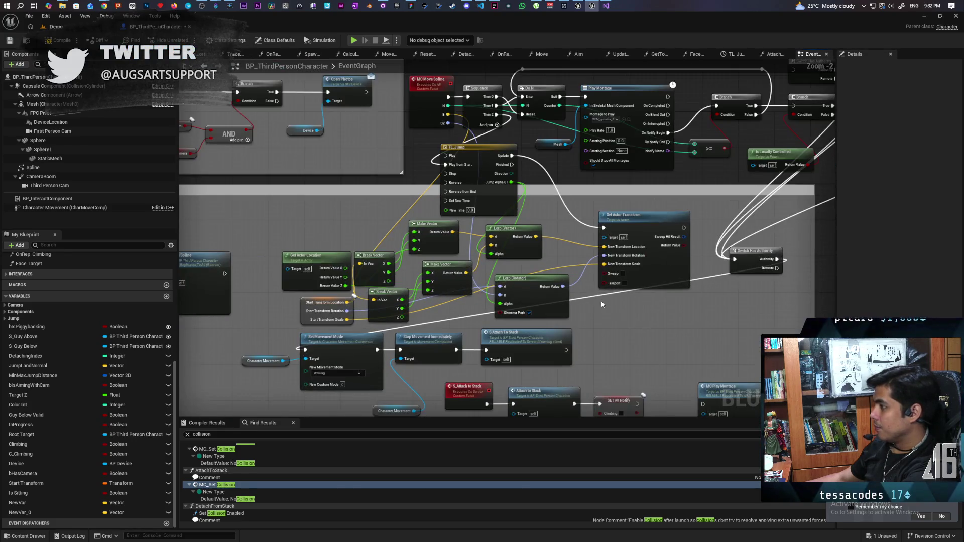
pyautogui.moveTo(598, 316); pyautogui.dragTo(703, 195)
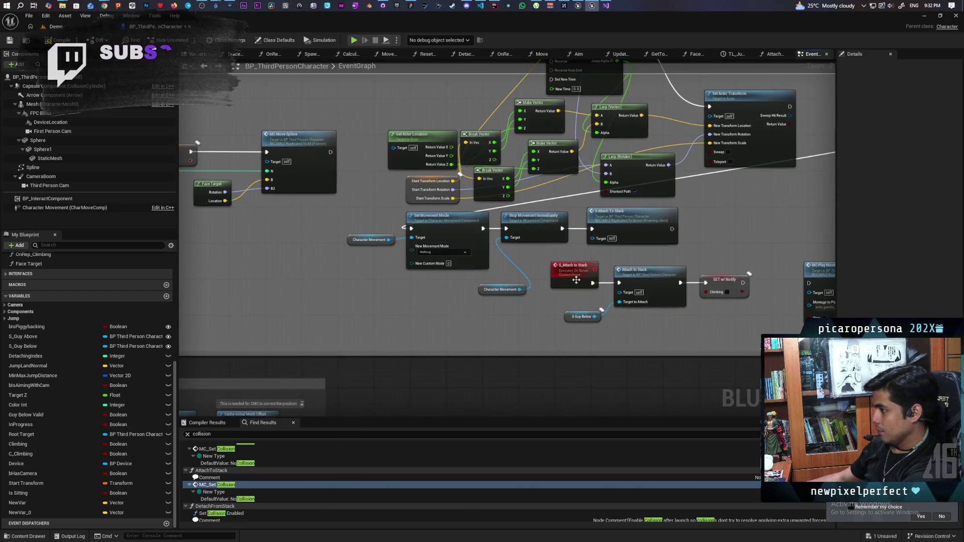
pyautogui.moveTo(567, 339); pyautogui.dragTo(491, 305)
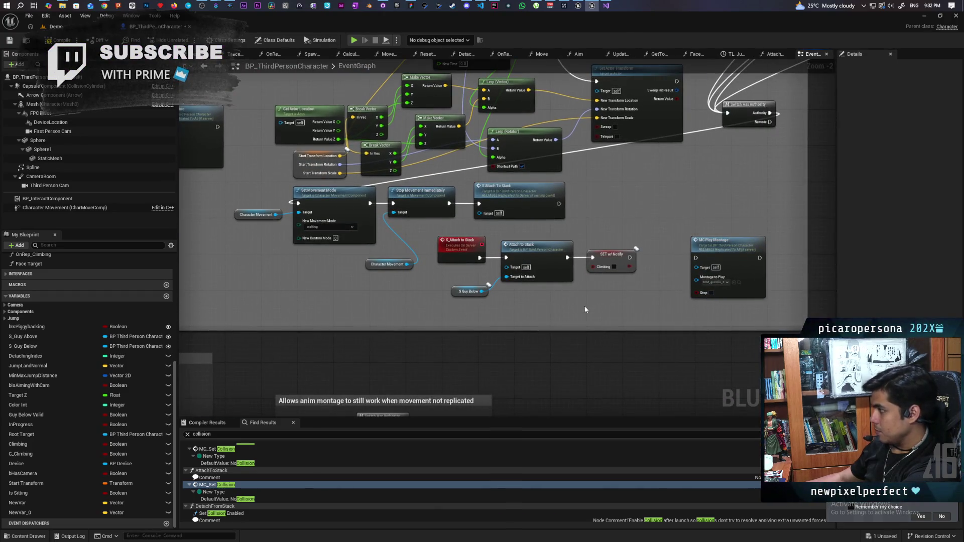
pyautogui.scroll(-4, 584, 315)
pyautogui.scroll(3, 615, 262)
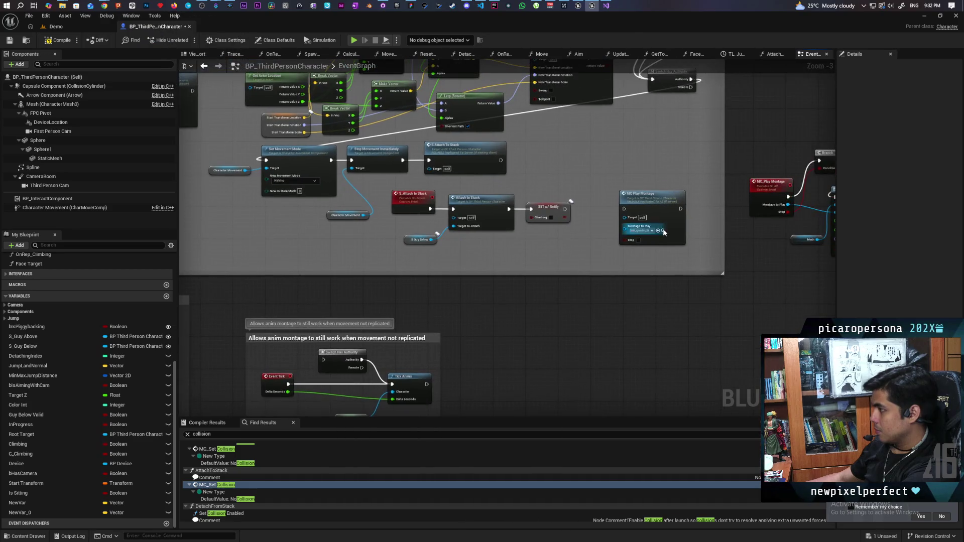
pyautogui.moveTo(628, 275)
pyautogui.mouseDown()
pyautogui.moveTo(382, 343)
pyautogui.moveTo(535, 342)
pyautogui.moveTo(604, 321)
pyautogui.mouseUp()
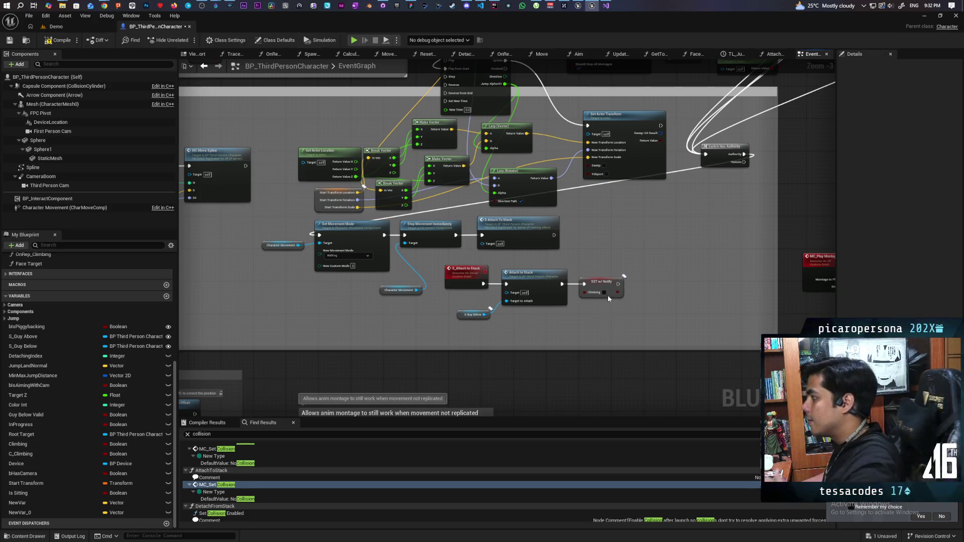
pyautogui.scroll(-3, 656, 151)
pyautogui.scroll(2, 609, 243)
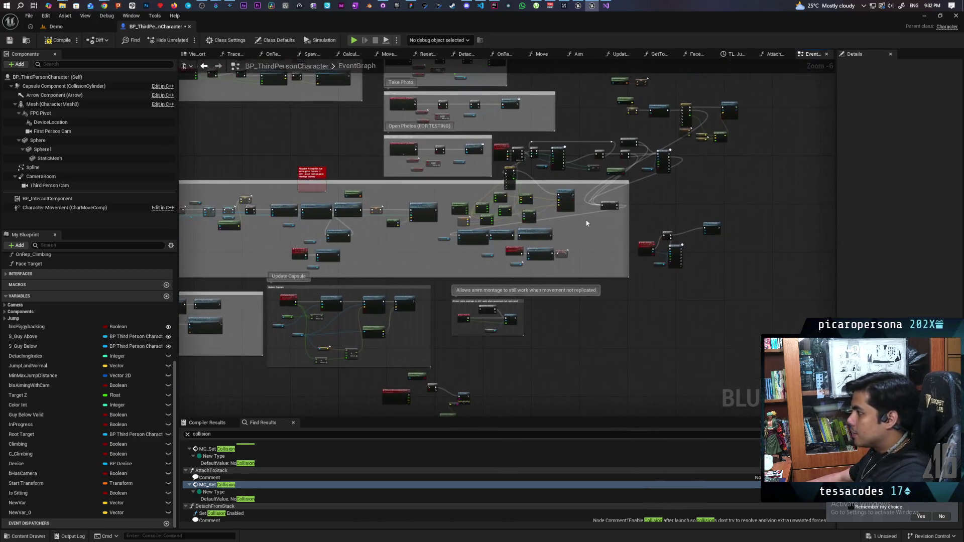
pyautogui.moveTo(543, 240)
pyautogui.mouseDown()
pyautogui.moveTo(470, 292)
pyautogui.moveTo(726, 214)
pyautogui.moveTo(711, 237)
pyautogui.moveTo(717, 245)
pyautogui.mouseUp()
pyautogui.scroll(1, 678, 196)
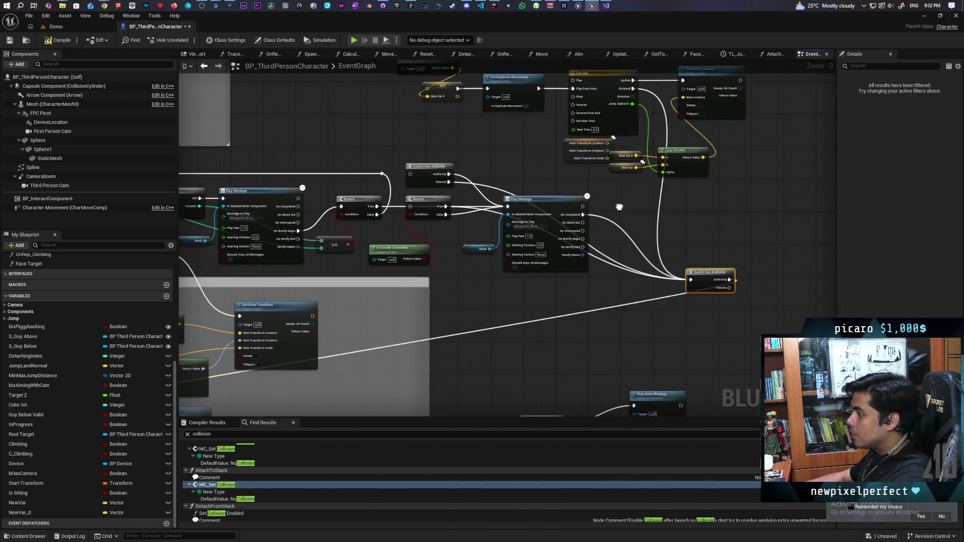
pyautogui.scroll(-2, 520, 298)
pyautogui.scroll(2, 624, 194)
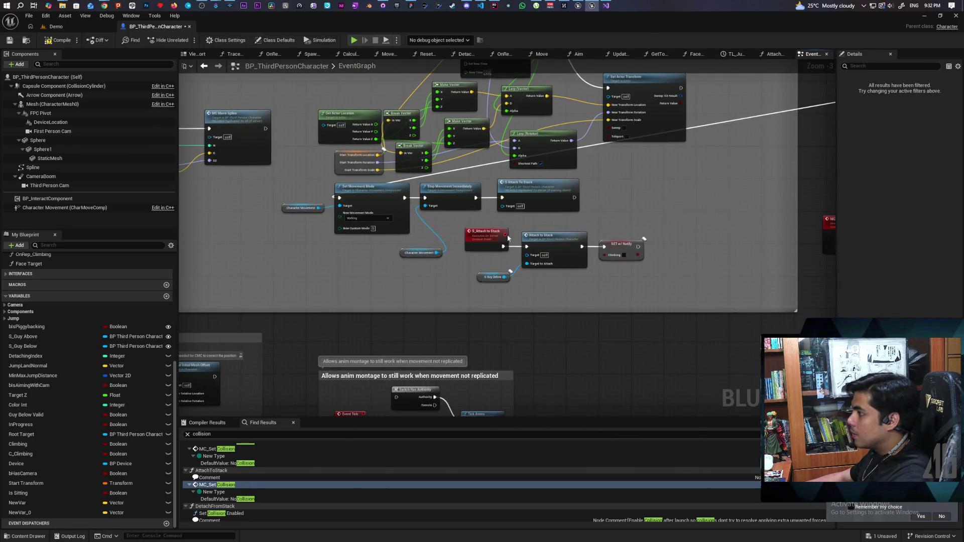
# Move Set Movement Mode, Stop Movement Immediately and Attach To Stack up beside the jump transform logic
pyautogui.moveTo(616, 194); pyautogui.dragTo(315, 230)
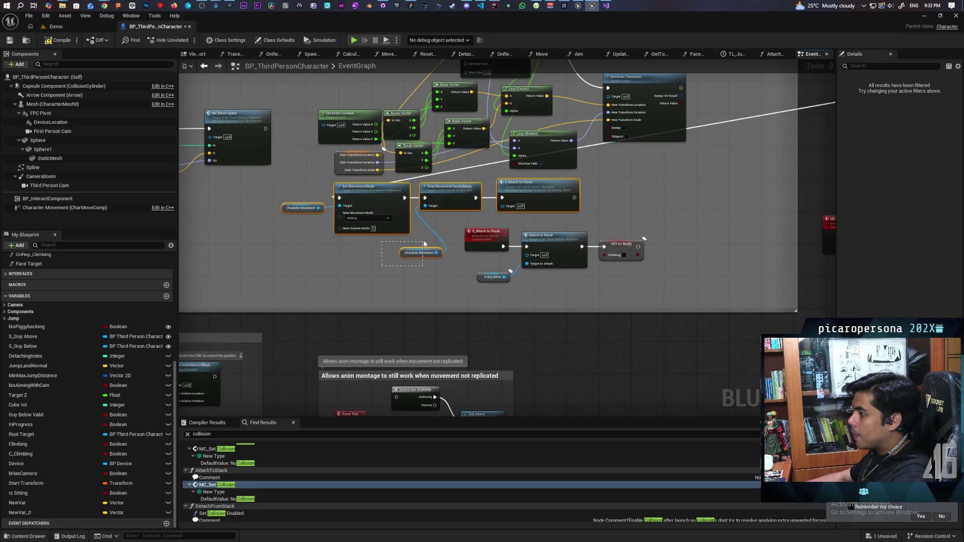
pyautogui.scroll(-4, 425, 246)
pyautogui.scroll(2, 429, 264)
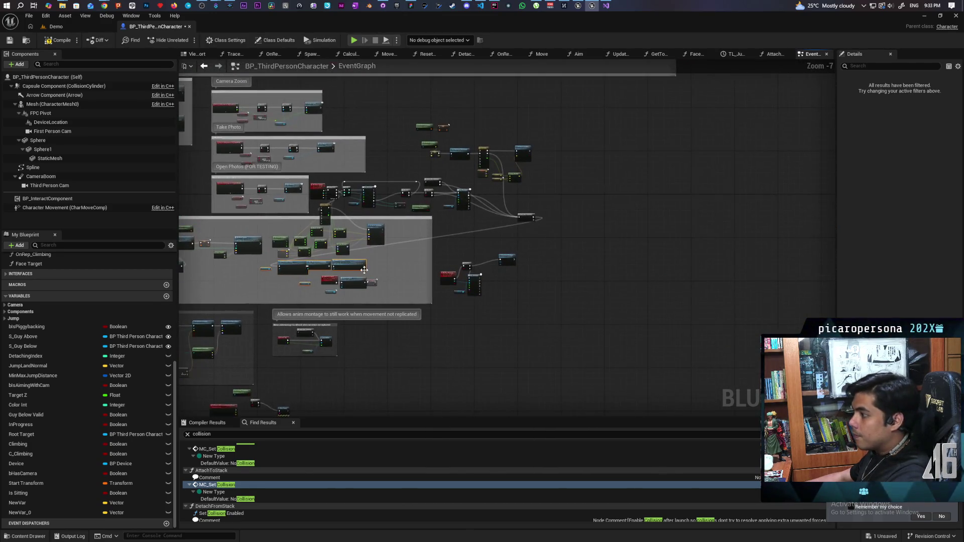
pyautogui.moveTo(330, 268); pyautogui.dragTo(789, 184)
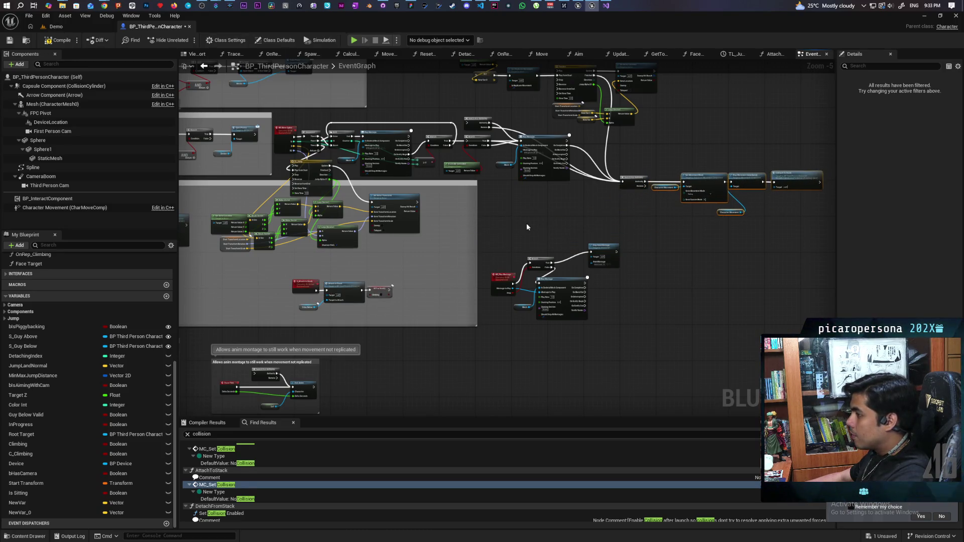
pyautogui.scroll(3, 526, 227)
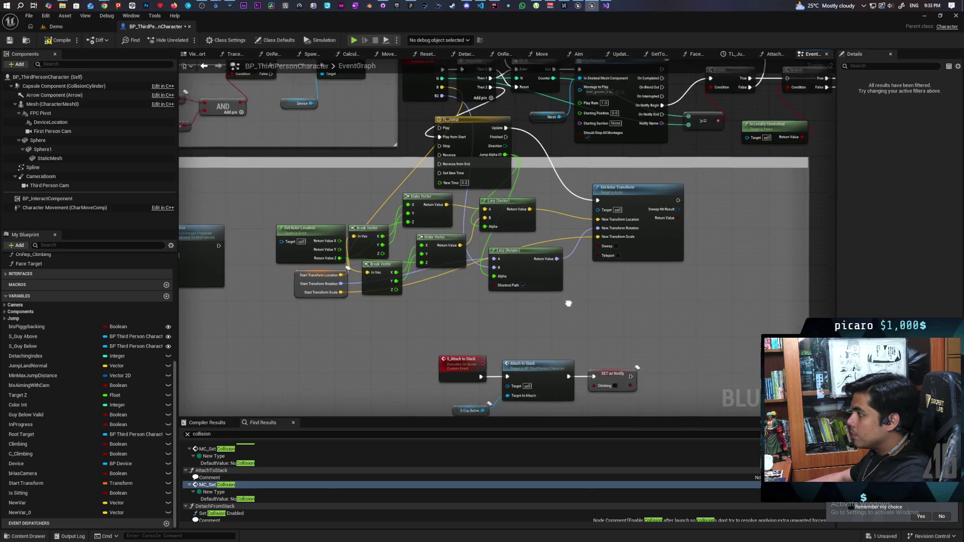
# Move Start Transform, Get Actor Location and both Break Vector nodes down and left into line
pyautogui.moveTo(568, 303); pyautogui.dragTo(526, 278)
pyautogui.moveTo(332, 261); pyautogui.dragTo(286, 318)
pyautogui.moveTo(338, 227)
pyautogui.mouseDown()
pyautogui.moveTo(298, 231)
pyautogui.moveTo(308, 235)
pyautogui.mouseUp()
pyautogui.moveTo(397, 224)
pyautogui.mouseDown()
pyautogui.moveTo(404, 326)
pyautogui.moveTo(332, 271)
pyautogui.moveTo(324, 278)
pyautogui.mouseUp()
pyautogui.moveTo(323, 213); pyautogui.dragTo(332, 204)
pyautogui.moveTo(324, 269); pyautogui.dragTo(331, 180)
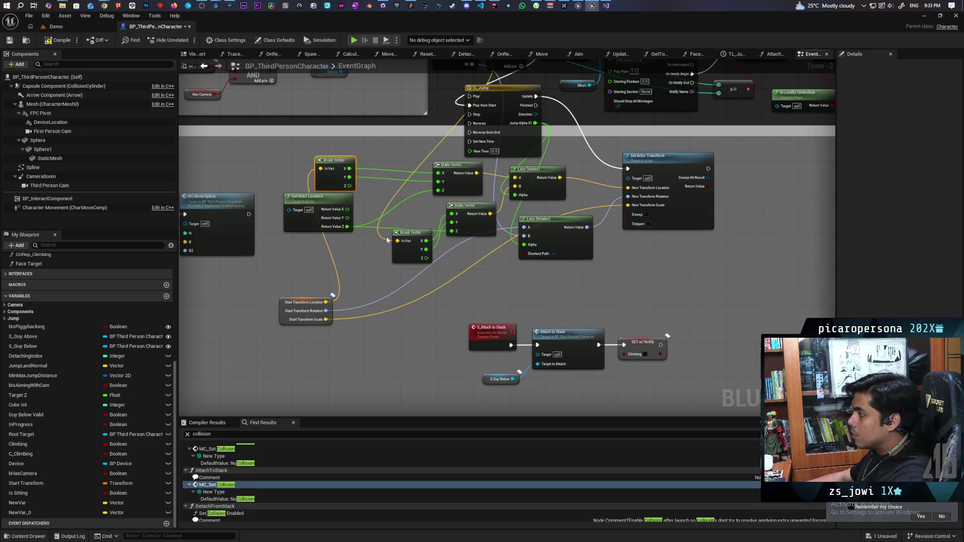
# Reposition Lerp (Rotator), Lerp (Vector), Make Vector and Break Vector near TL_Jump
pyautogui.moveTo(575, 251)
pyautogui.mouseDown()
pyautogui.moveTo(544, 302)
pyautogui.moveTo(570, 303)
pyautogui.moveTo(555, 299)
pyautogui.mouseUp()
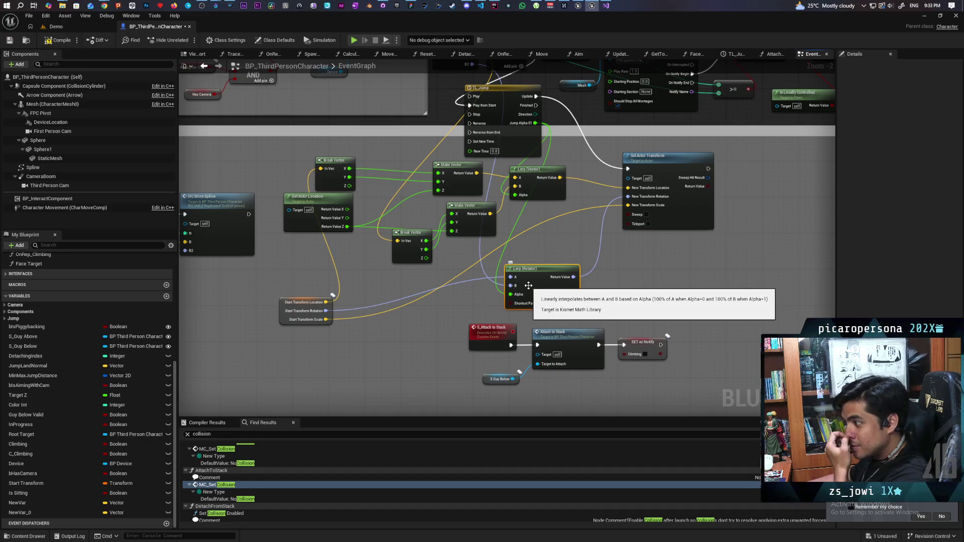
pyautogui.scroll(2, 587, 269)
pyautogui.moveTo(606, 275)
pyautogui.mouseDown()
pyautogui.moveTo(628, 275)
pyautogui.moveTo(646, 311)
pyautogui.moveTo(643, 252)
pyautogui.mouseUp()
pyautogui.moveTo(529, 195); pyautogui.dragTo(674, 233)
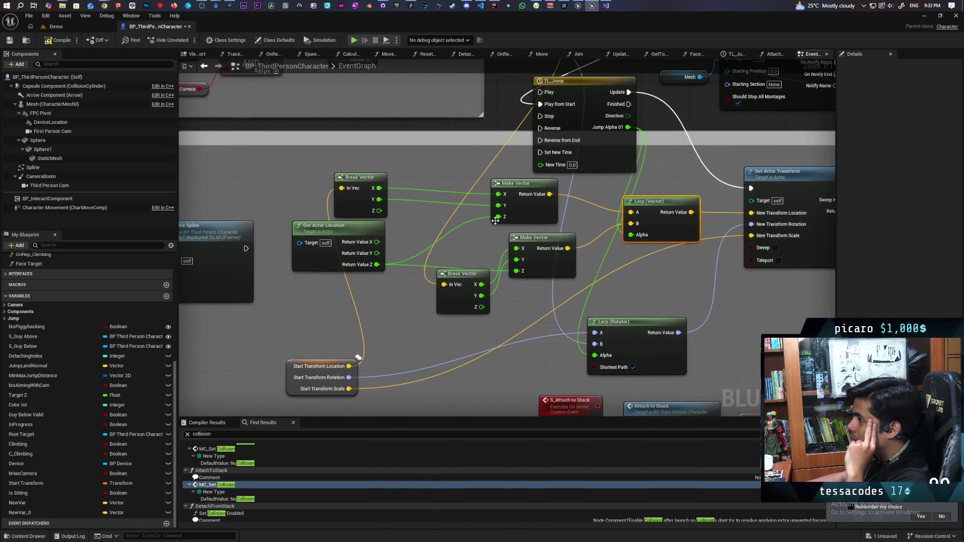
pyautogui.moveTo(521, 212); pyautogui.dragTo(467, 206)
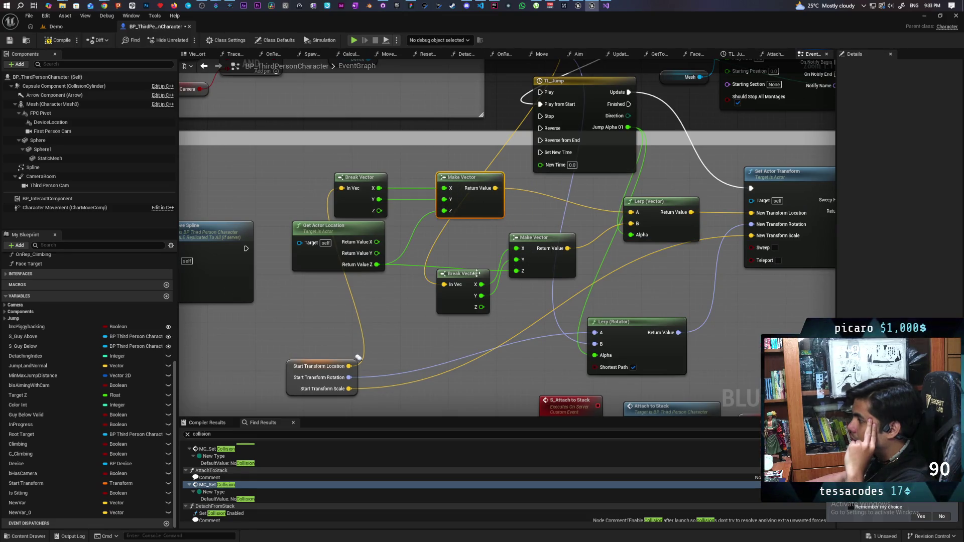
pyautogui.moveTo(460, 276)
pyautogui.mouseDown()
pyautogui.moveTo(478, 257)
pyautogui.moveTo(459, 337)
pyautogui.moveTo(484, 286)
pyautogui.moveTo(510, 275)
pyautogui.moveTo(463, 319)
pyautogui.moveTo(475, 280)
pyautogui.moveTo(429, 301)
pyautogui.moveTo(428, 289)
pyautogui.mouseUp()
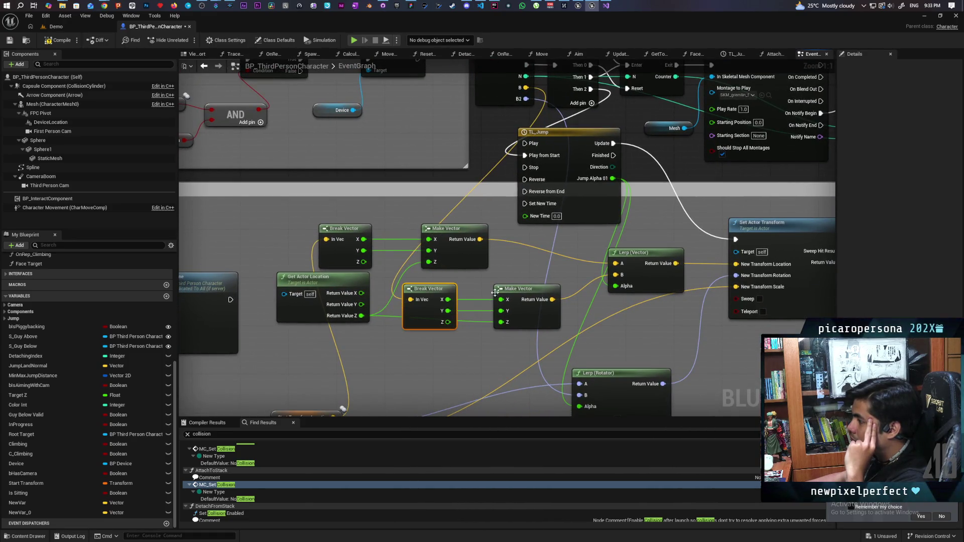
# Shift Set Actor Transform right and place TL_Jump beside it, with Lerp (Rotator) underneath
pyautogui.moveTo(613, 315); pyautogui.dragTo(516, 303)
pyautogui.moveTo(528, 246); pyautogui.dragTo(502, 222)
pyautogui.moveTo(633, 305); pyautogui.dragTo(548, 308)
pyautogui.moveTo(596, 291); pyautogui.dragTo(732, 278)
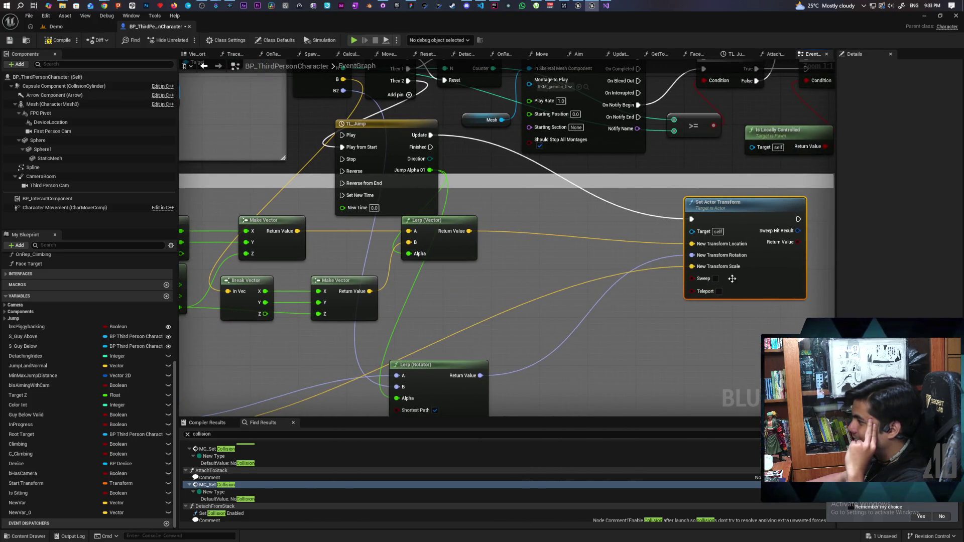
pyautogui.moveTo(417, 210)
pyautogui.mouseDown()
pyautogui.moveTo(550, 245)
pyautogui.moveTo(567, 285)
pyautogui.moveTo(598, 285)
pyautogui.moveTo(591, 290)
pyautogui.mouseUp()
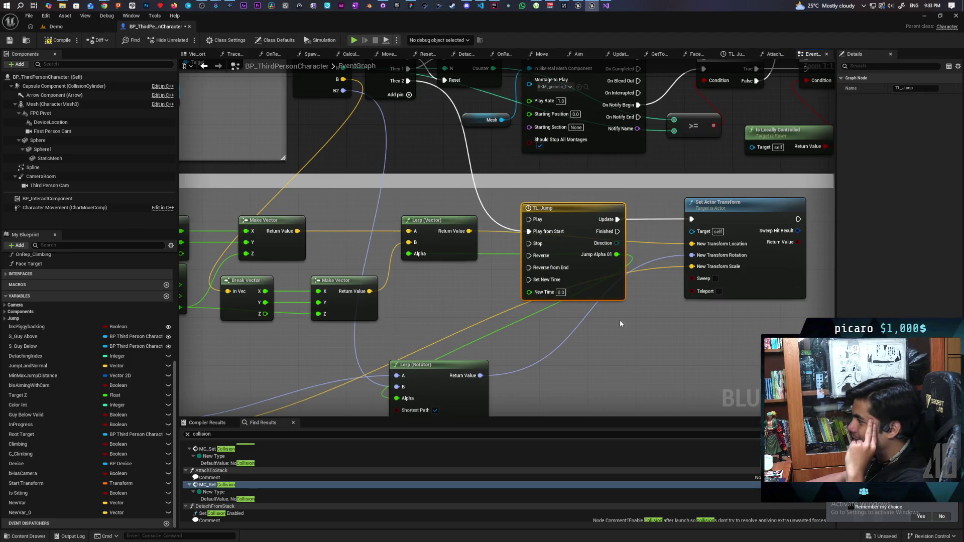
pyautogui.moveTo(619, 320); pyautogui.dragTo(628, 250)
pyautogui.moveTo(479, 324)
pyautogui.mouseDown()
pyautogui.moveTo(637, 307)
pyautogui.moveTo(626, 295)
pyautogui.moveTo(666, 297)
pyautogui.moveTo(653, 298)
pyautogui.moveTo(662, 296)
pyautogui.moveTo(658, 278)
pyautogui.moveTo(656, 291)
pyautogui.mouseUp()
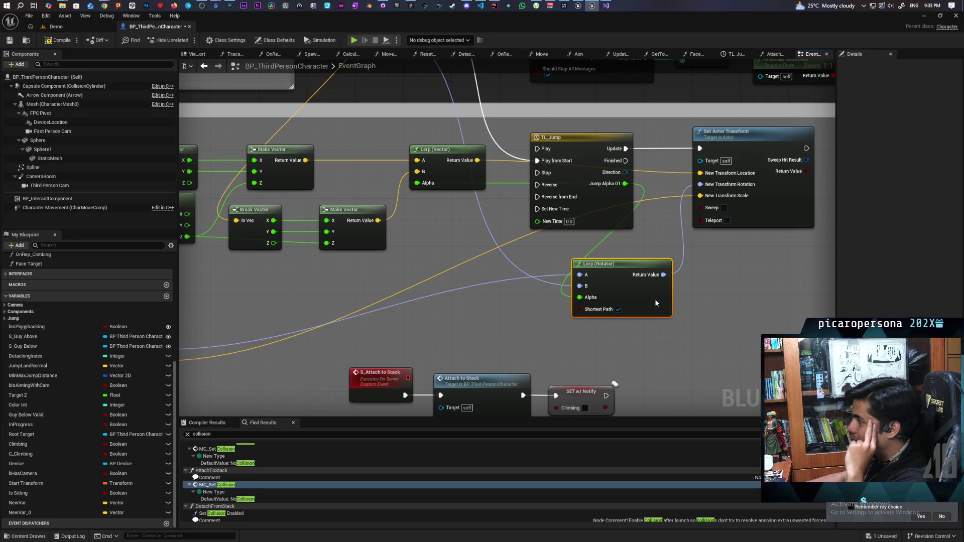
pyautogui.scroll(-4, 573, 288)
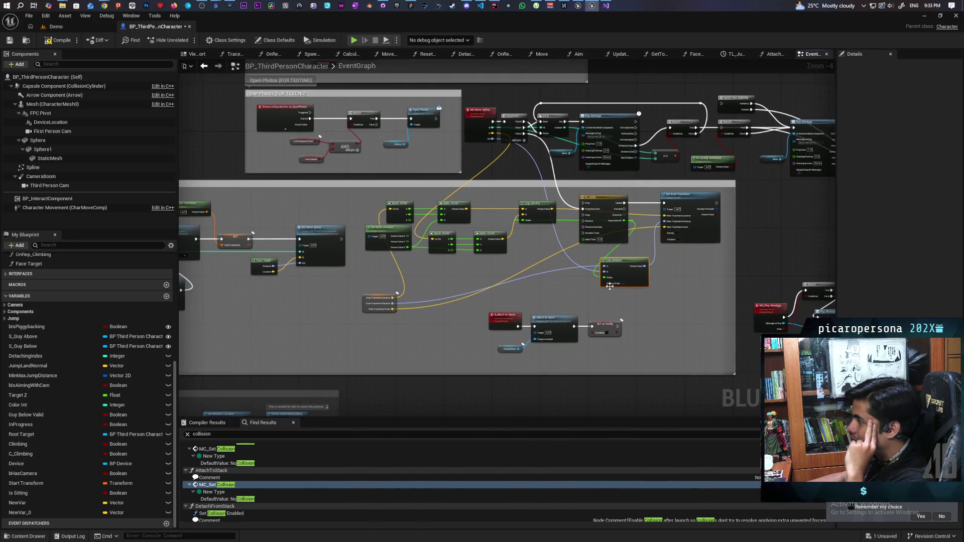
# Move Lerp (Rotator) up-left and look over the rest of the graph
pyautogui.moveTo(632, 277); pyautogui.dragTo(557, 250)
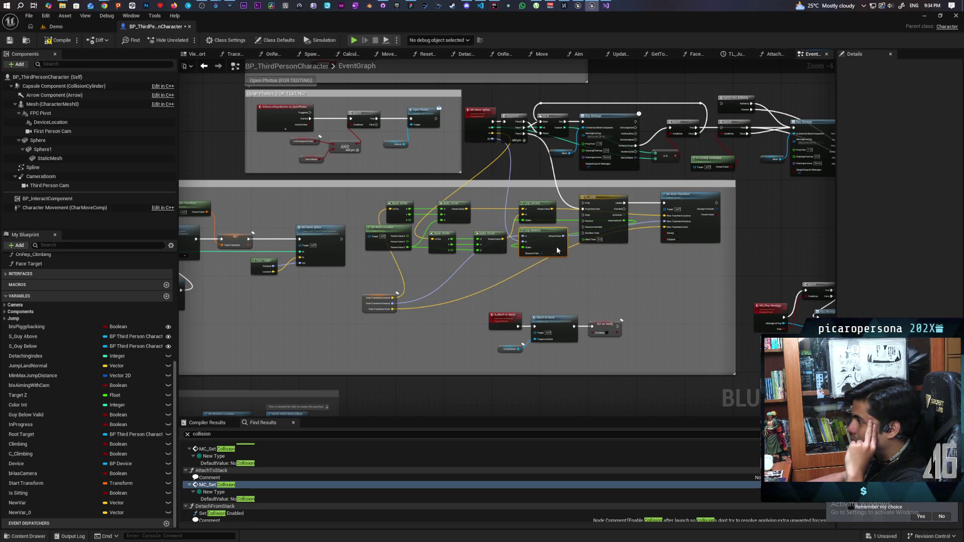
pyautogui.moveTo(608, 275)
pyautogui.mouseDown()
pyautogui.moveTo(591, 308)
pyautogui.moveTo(492, 295)
pyautogui.moveTo(345, 355)
pyautogui.moveTo(318, 348)
pyautogui.moveTo(323, 338)
pyautogui.moveTo(511, 279)
pyautogui.moveTo(550, 315)
pyautogui.moveTo(635, 221)
pyautogui.moveTo(673, 221)
pyautogui.mouseUp()
pyautogui.scroll(-2, 418, 314)
pyautogui.scroll(1, 421, 315)
pyautogui.scroll(2, 551, 316)
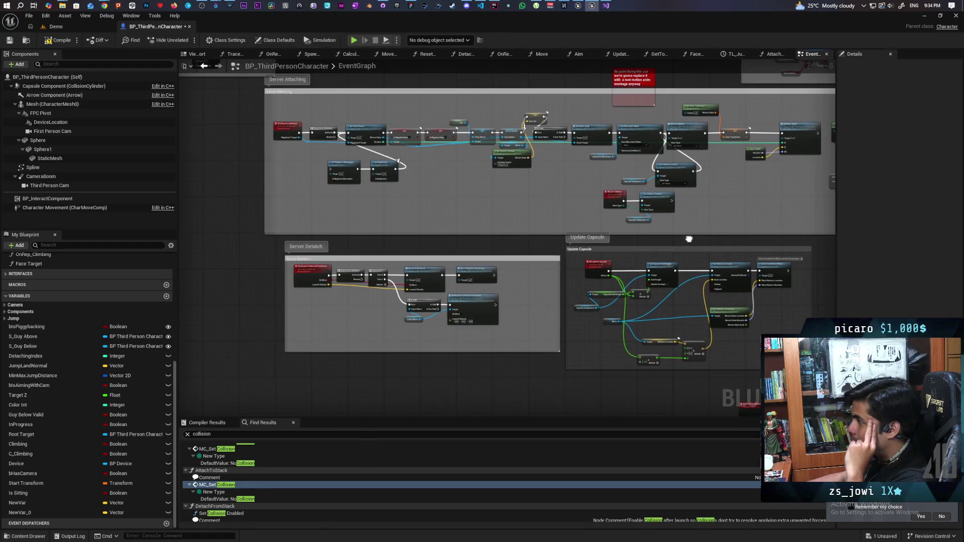
pyautogui.scroll(4, 613, 253)
pyautogui.scroll(-3, 613, 253)
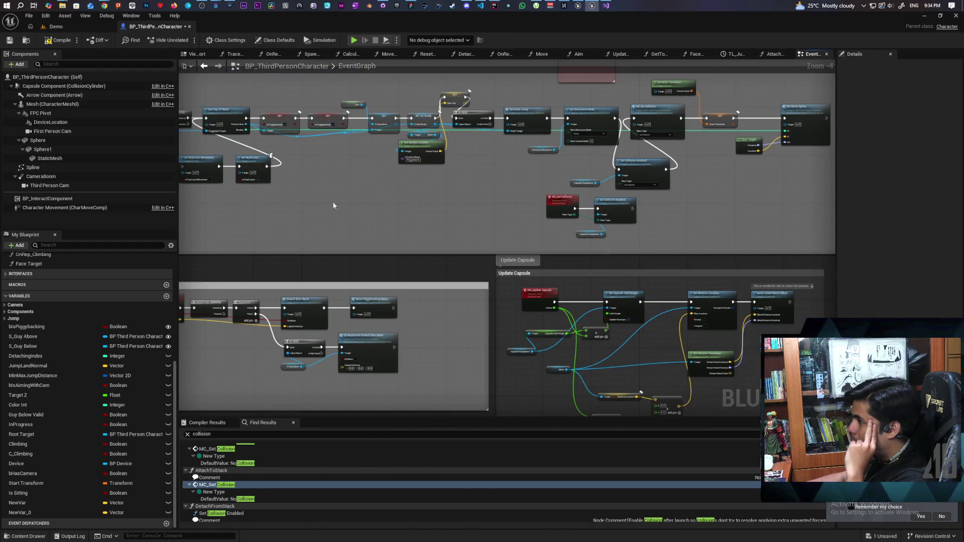
# Delete the Spline component and compile to expose the broken references
pyautogui.click(62, 168)
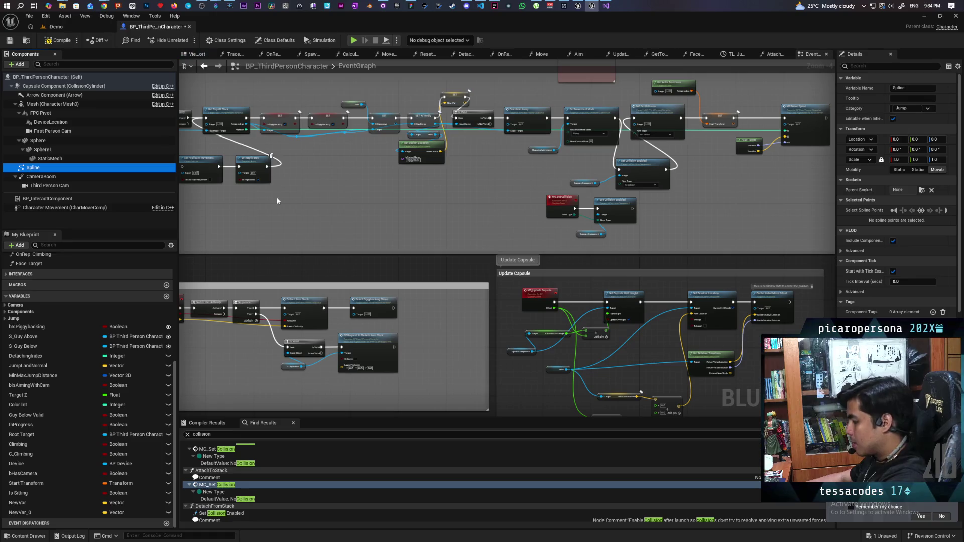
pyautogui.press('Delete')
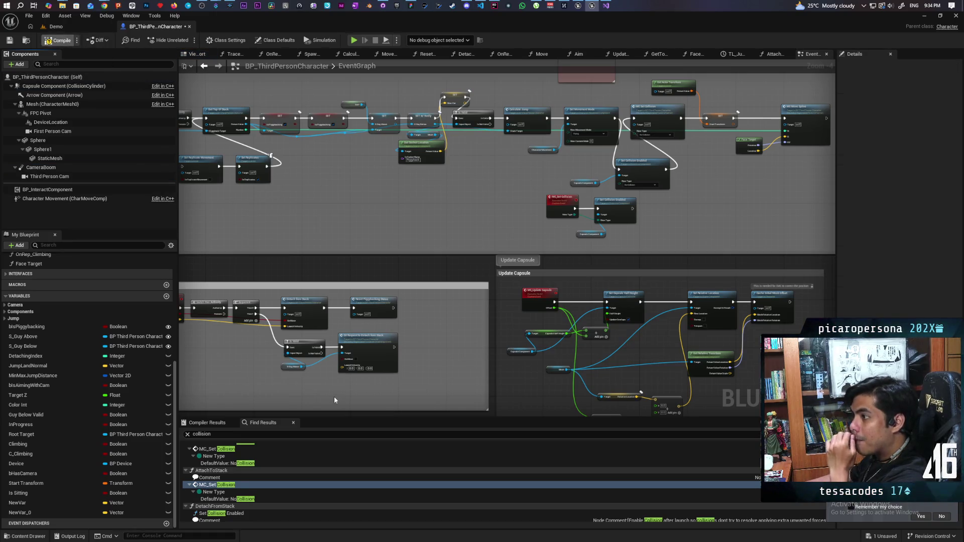
pyautogui.click(360, 435)
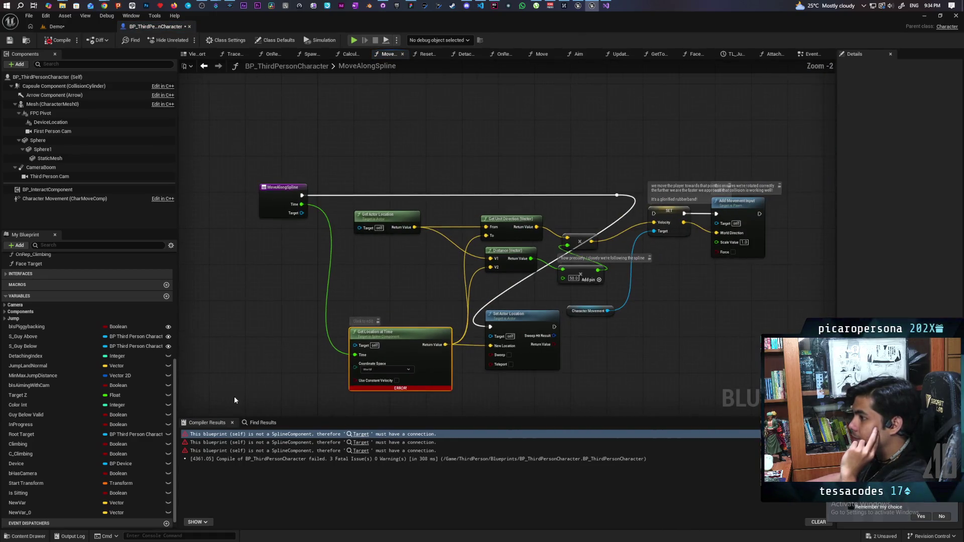
# Delete the MoveAlongSpline function and jump to the Update Spline compile error
pyautogui.scroll(5, 86, 401)
pyautogui.write('move alo')
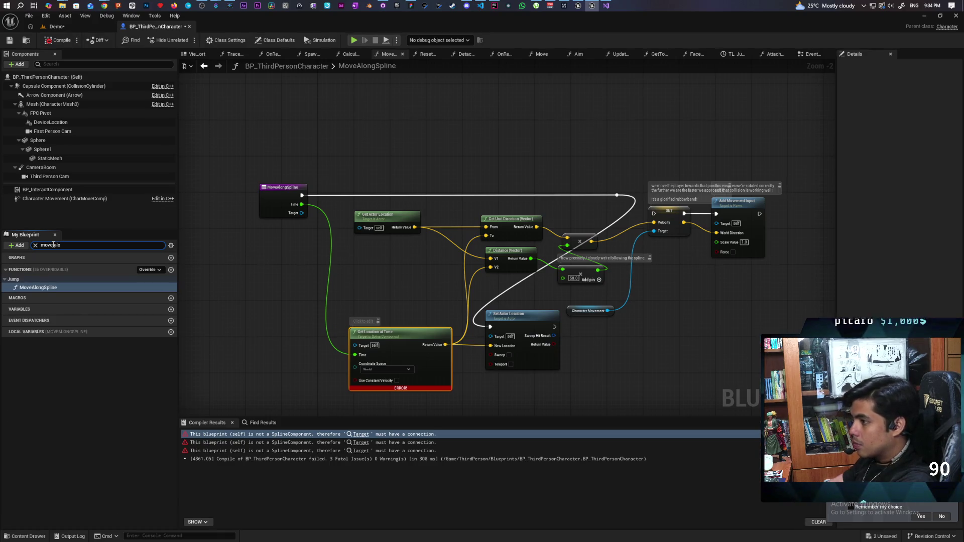
pyautogui.click(34, 287)
pyautogui.press('BackSpace')
pyautogui.press('Escape')
pyautogui.click(28, 288)
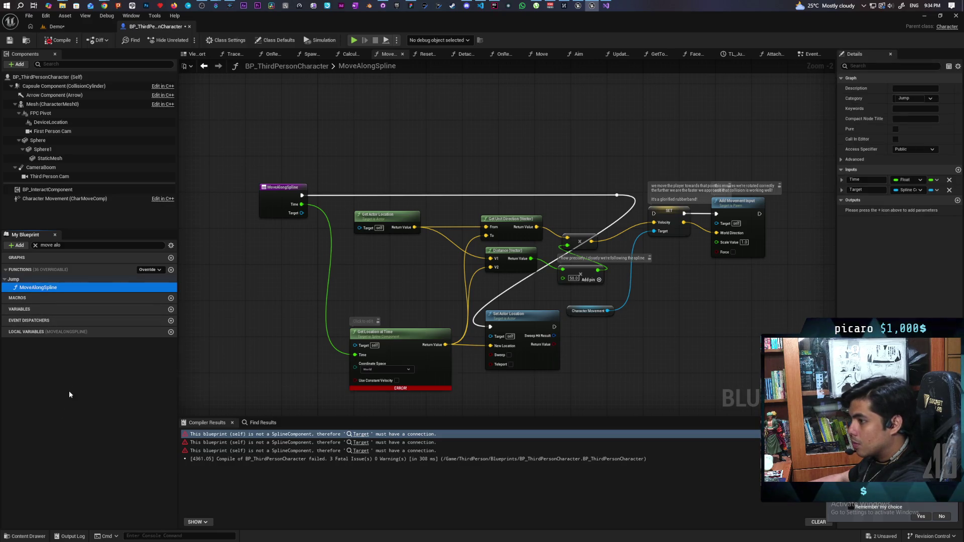
pyautogui.press('Delete')
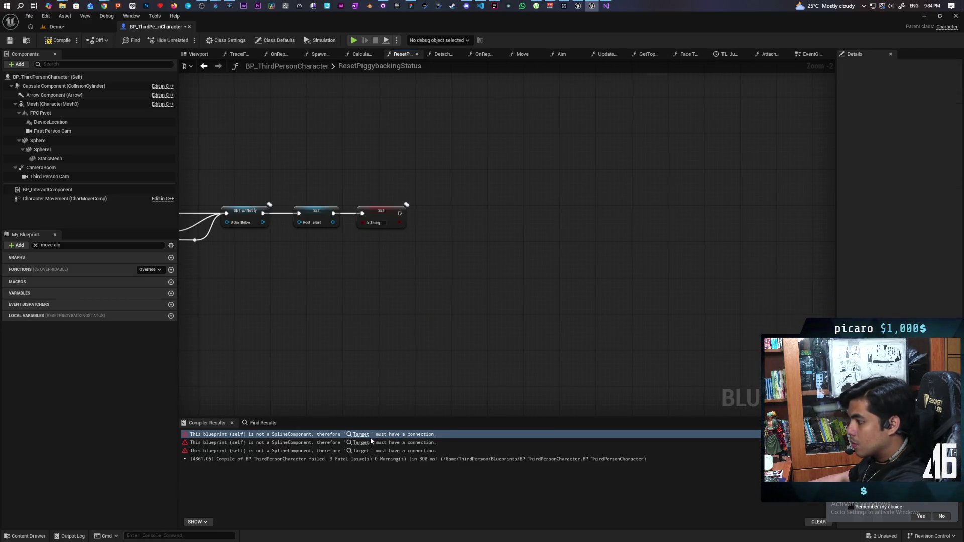
pyautogui.click(370, 443)
pyautogui.click(72, 247)
pyautogui.write('update')
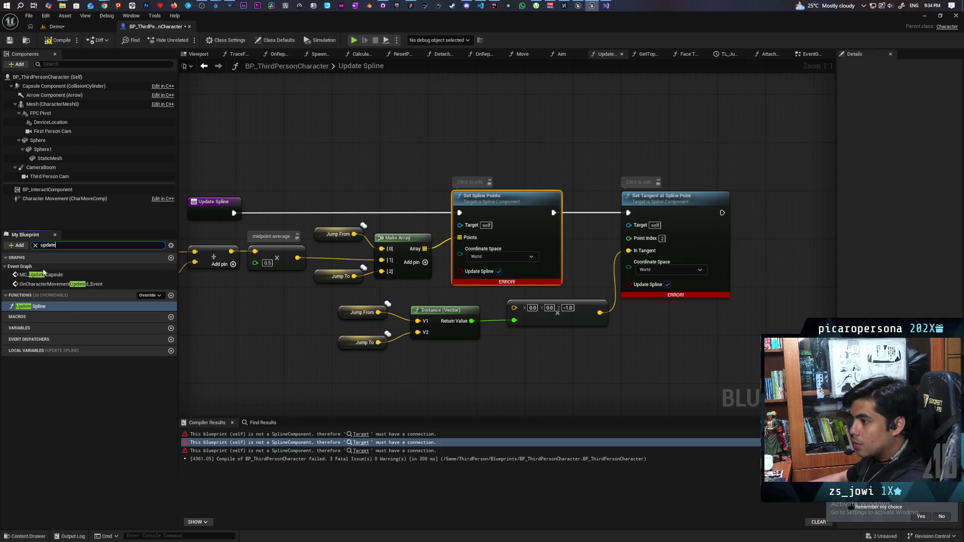
# Find references to Update Spline and jump to its call inside CalculateJump
pyautogui.click(50, 306)
pyautogui.press('F2')
pyautogui.click(112, 417)
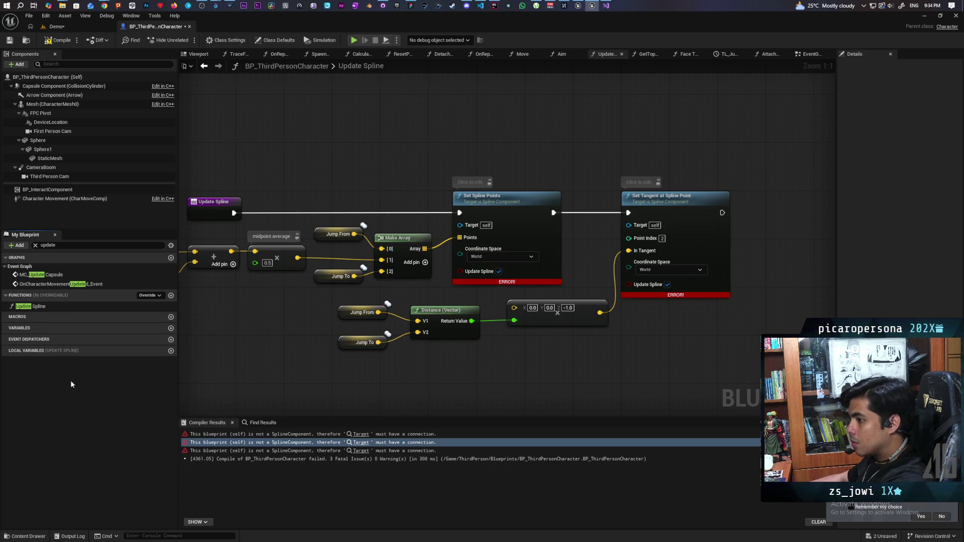
pyautogui.click(29, 309)
pyautogui.press('Delete')
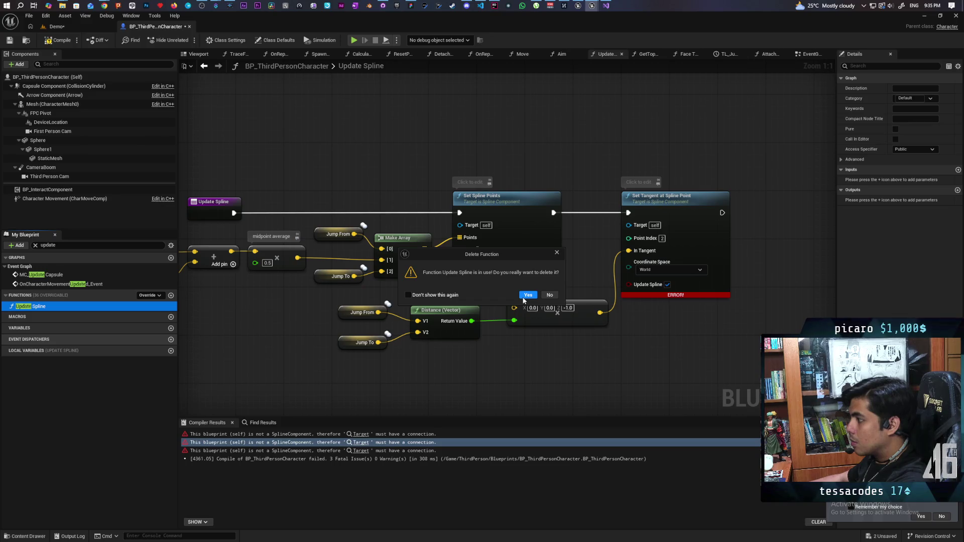
pyautogui.click(549, 296)
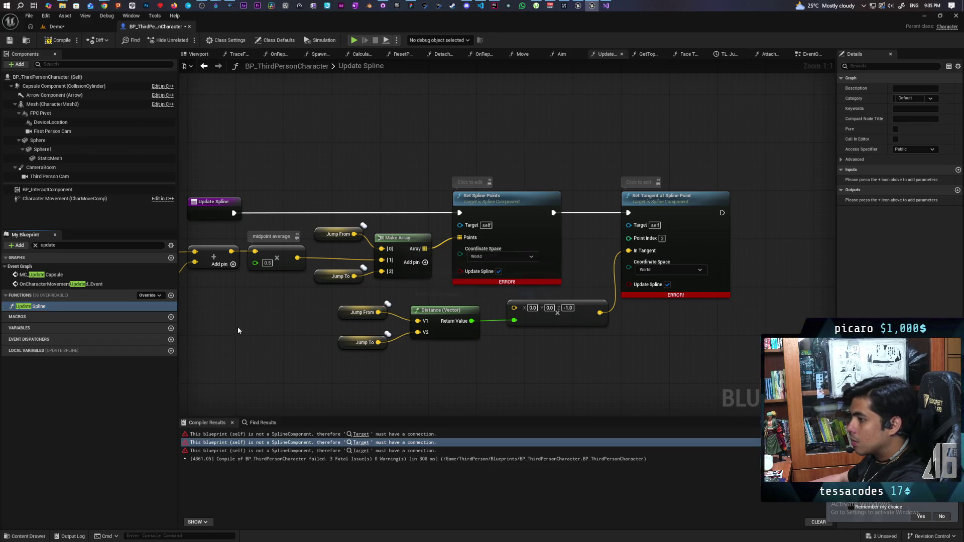
pyautogui.rightClick(38, 307)
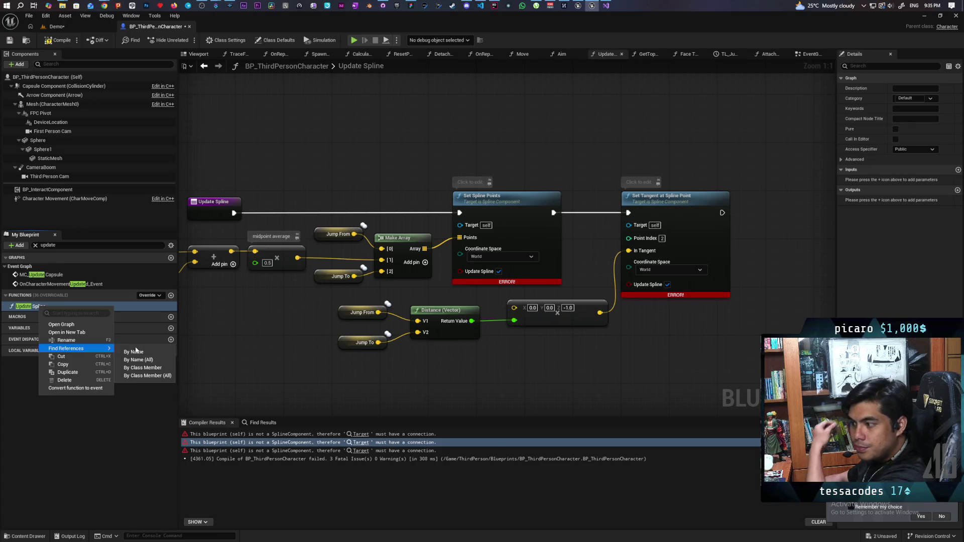
pyautogui.click(147, 367)
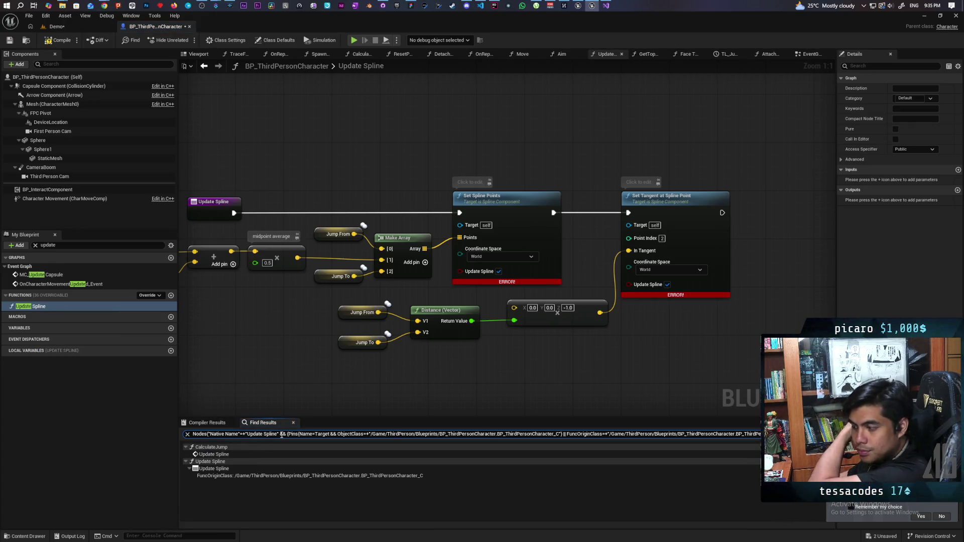
pyautogui.click(221, 456)
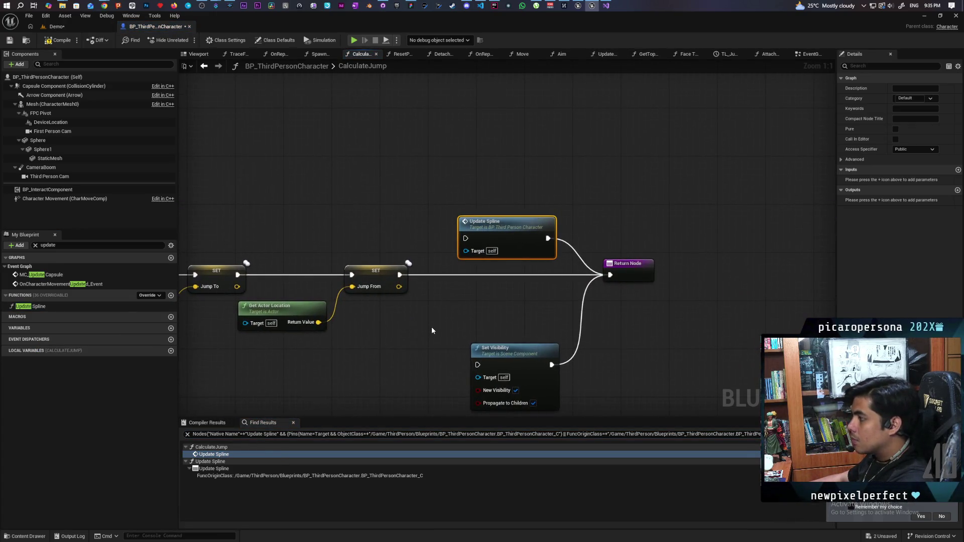
# Delete the Update Spline call node and the Update Spline function
pyautogui.scroll(-5, 432, 326)
pyautogui.scroll(1, 481, 299)
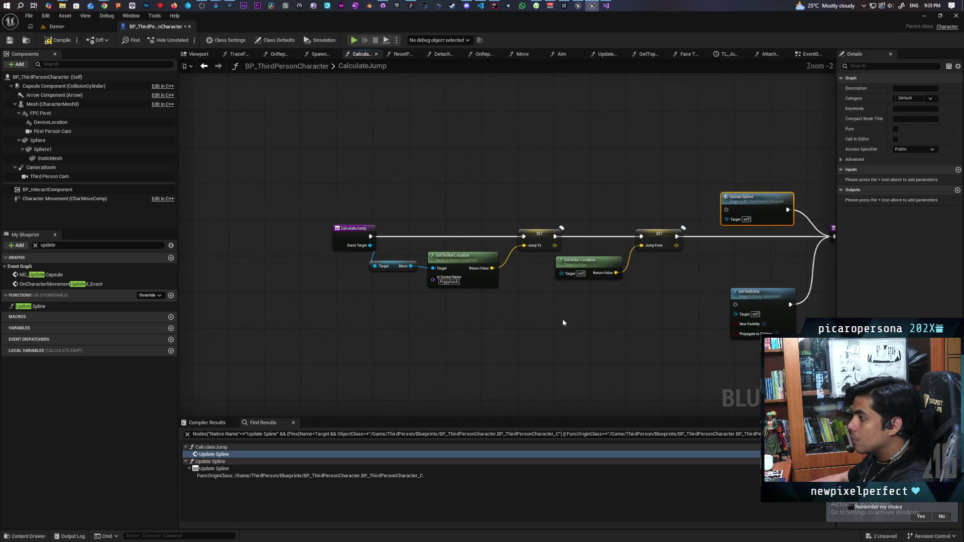
pyautogui.scroll(1, 562, 318)
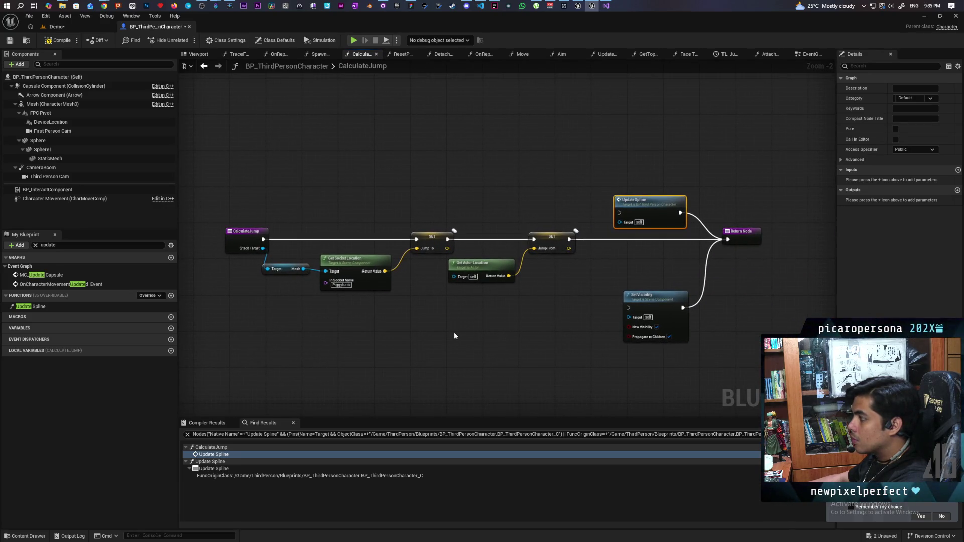
pyautogui.press('Delete')
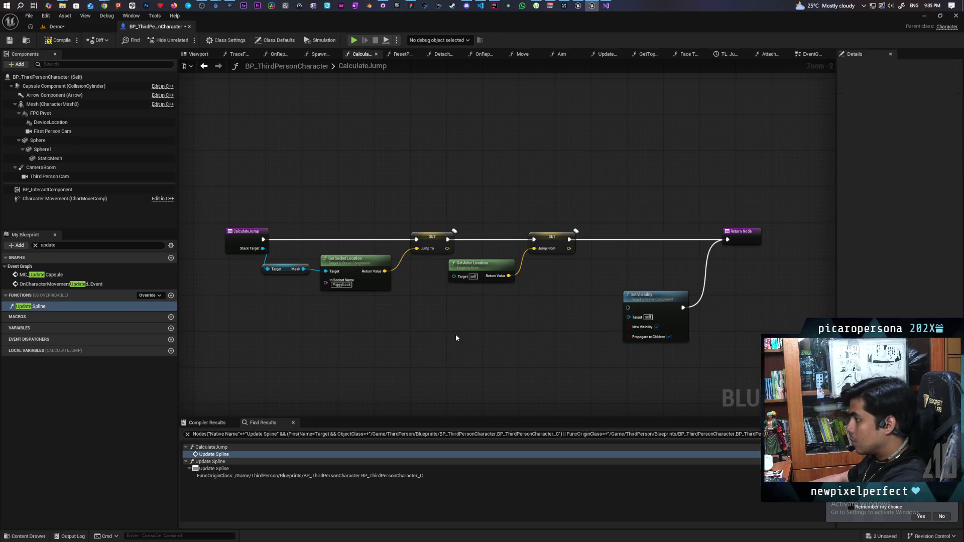
pyautogui.click(40, 307)
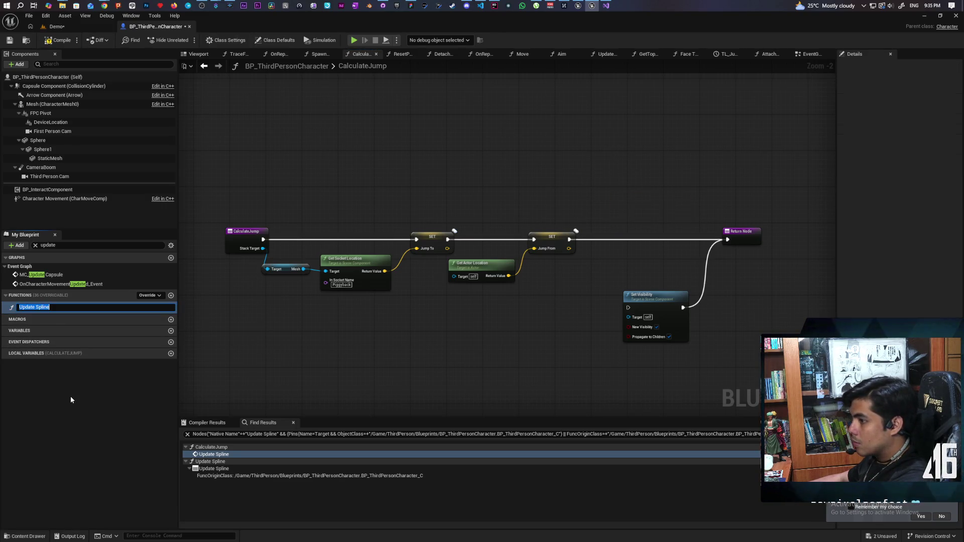
pyautogui.press('Escape')
pyautogui.press('Delete')
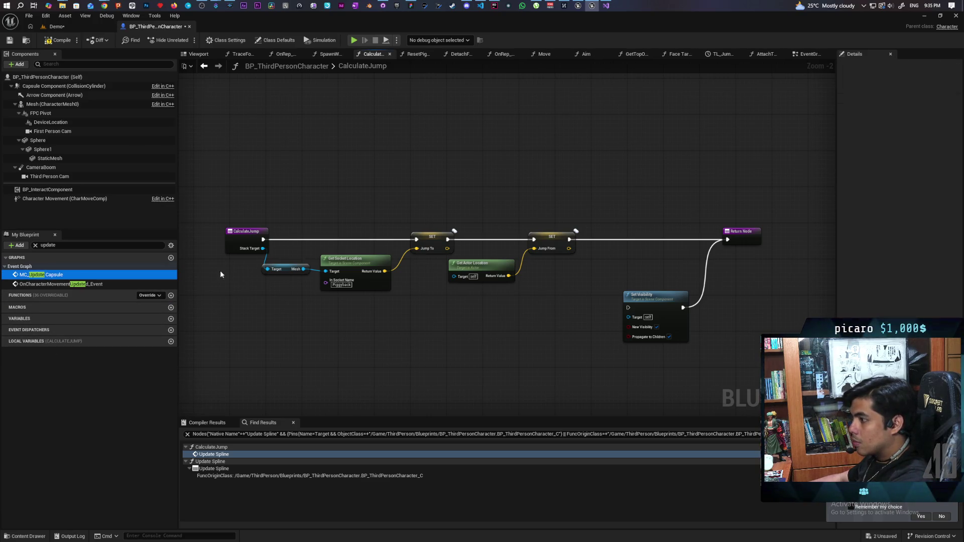
# Search members for 'calculate', then find CalculateJump's class references and open its EventGraph call
pyautogui.click(60, 245)
pyautogui.write('calculate')
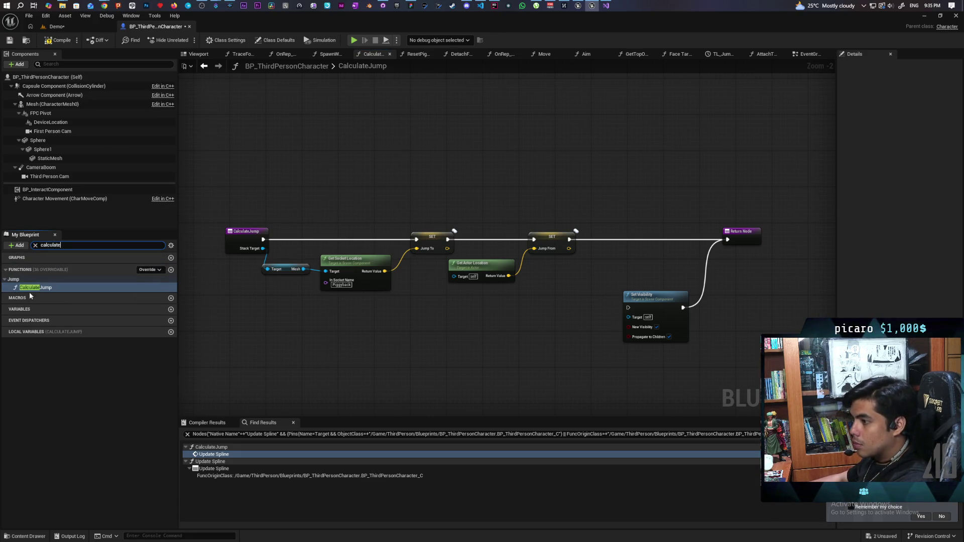
pyautogui.click(36, 288)
pyautogui.press('Delete')
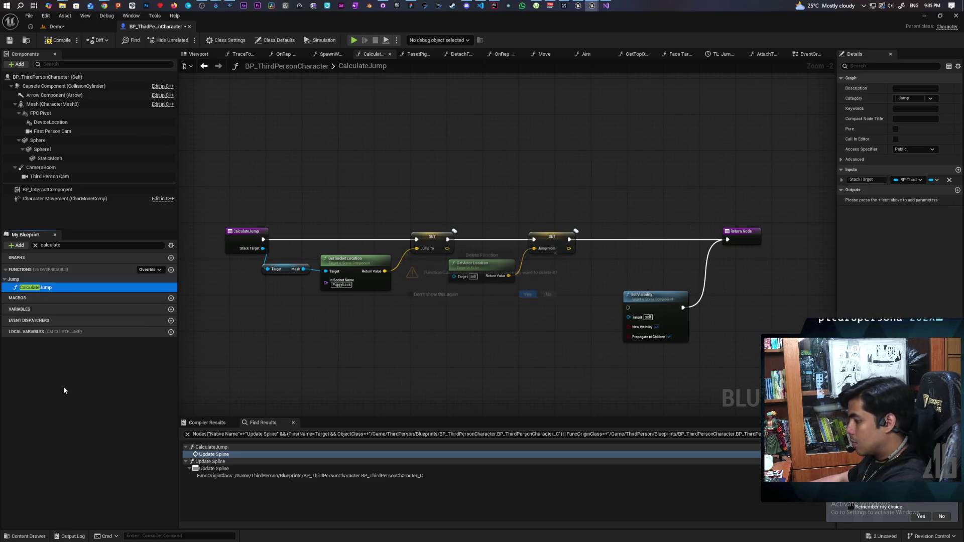
pyautogui.click(549, 296)
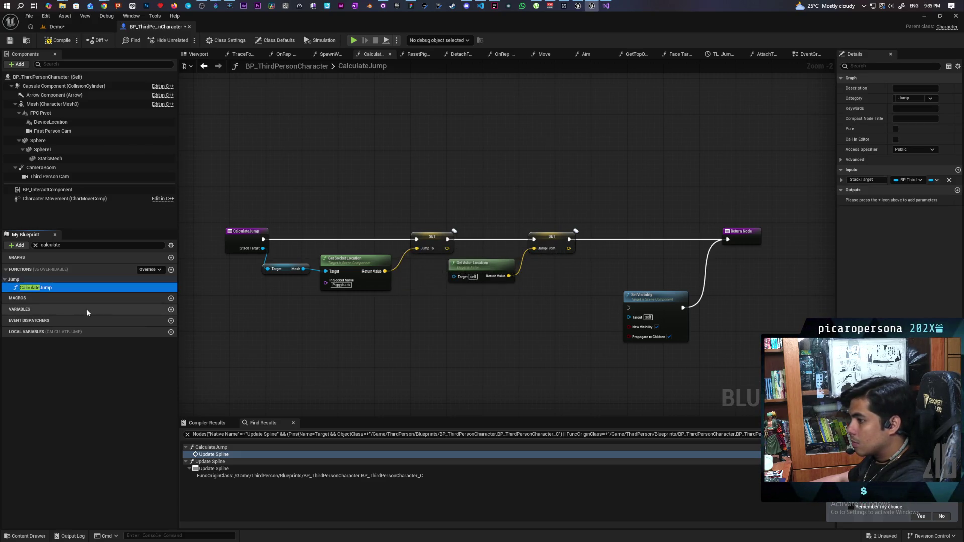
pyautogui.rightClick(42, 289)
pyautogui.moveTo(97, 333)
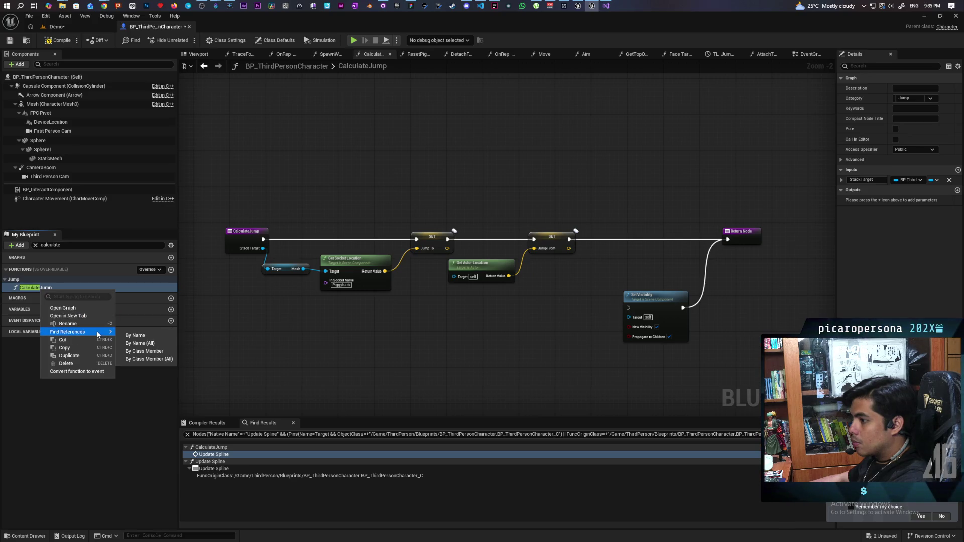
pyautogui.click(144, 351)
pyautogui.doubleClick(263, 454)
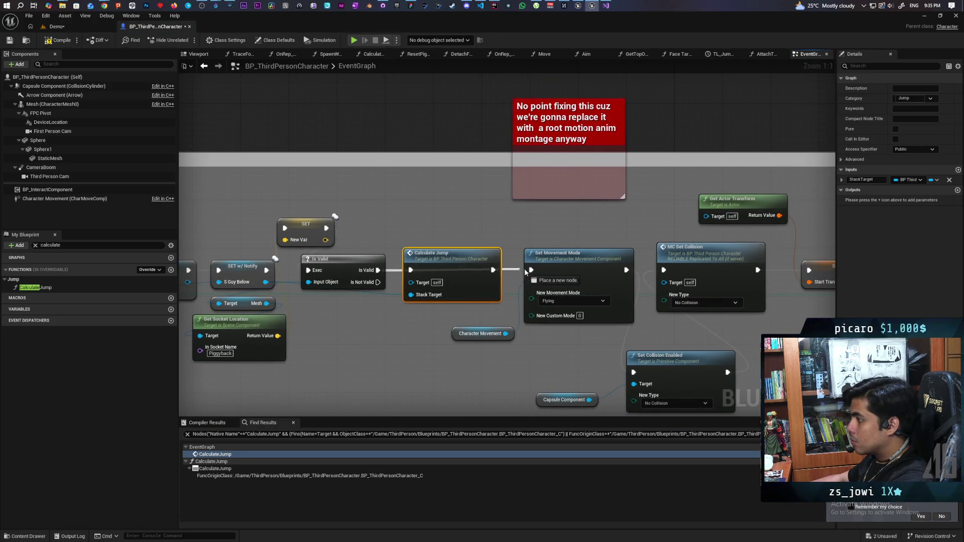
# Delete the Calculate Jump call node and the CalculateJump function
pyautogui.press('Delete')
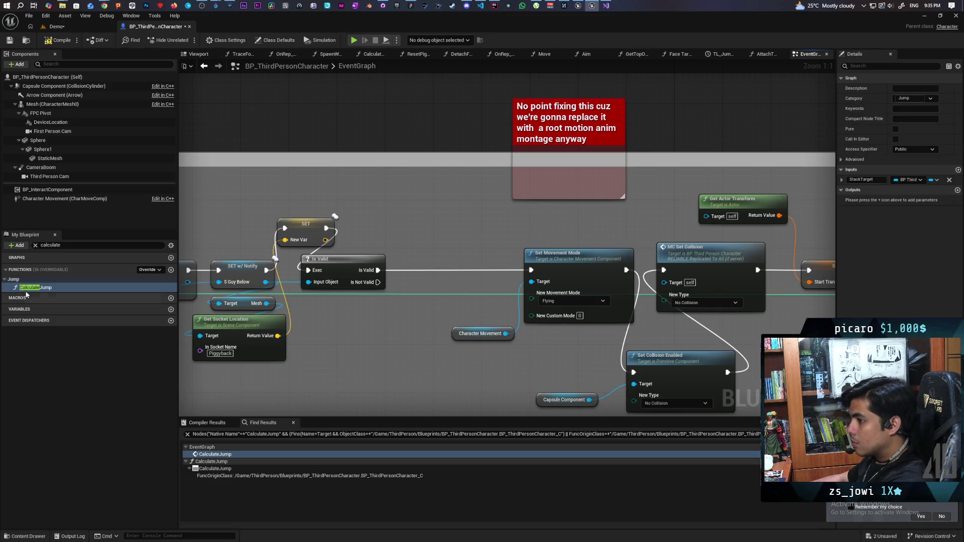
pyautogui.click(55, 368)
pyautogui.click(43, 287)
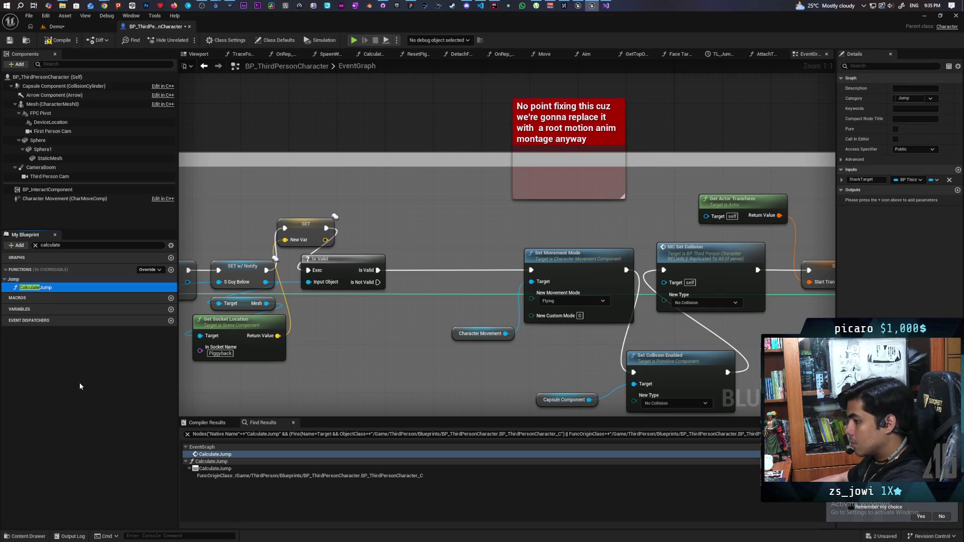
pyautogui.press('Delete')
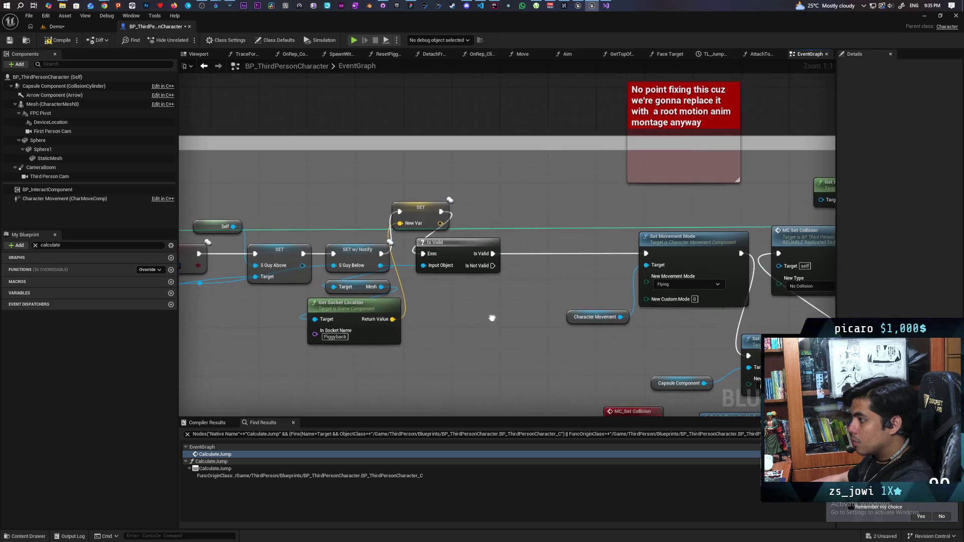
# Drag the red comment down over Is Valid and stretch its top edge upward
pyautogui.moveTo(457, 253); pyautogui.dragTo(540, 253)
pyautogui.moveTo(422, 210); pyautogui.dragTo(428, 216)
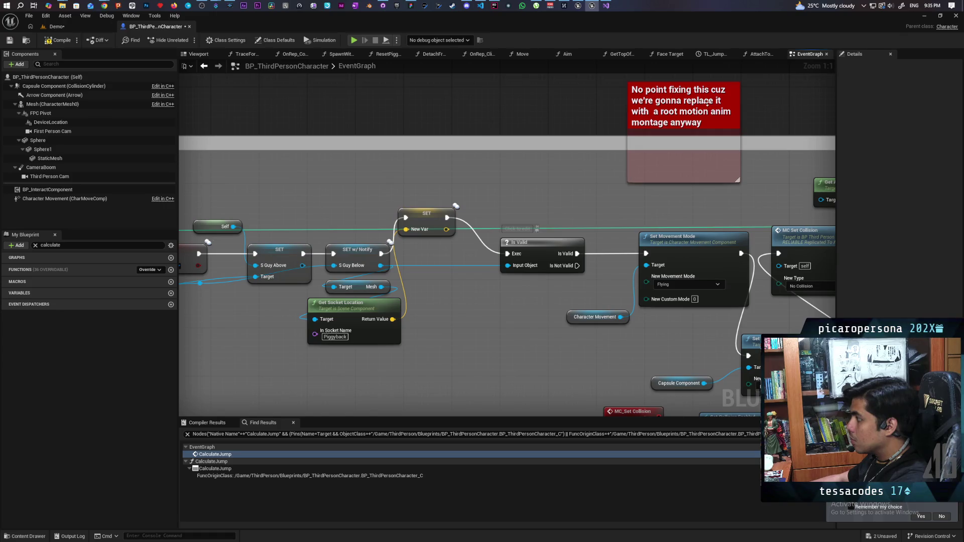
pyautogui.moveTo(729, 107)
pyautogui.mouseDown()
pyautogui.moveTo(592, 179)
pyautogui.moveTo(588, 195)
pyautogui.mouseUp()
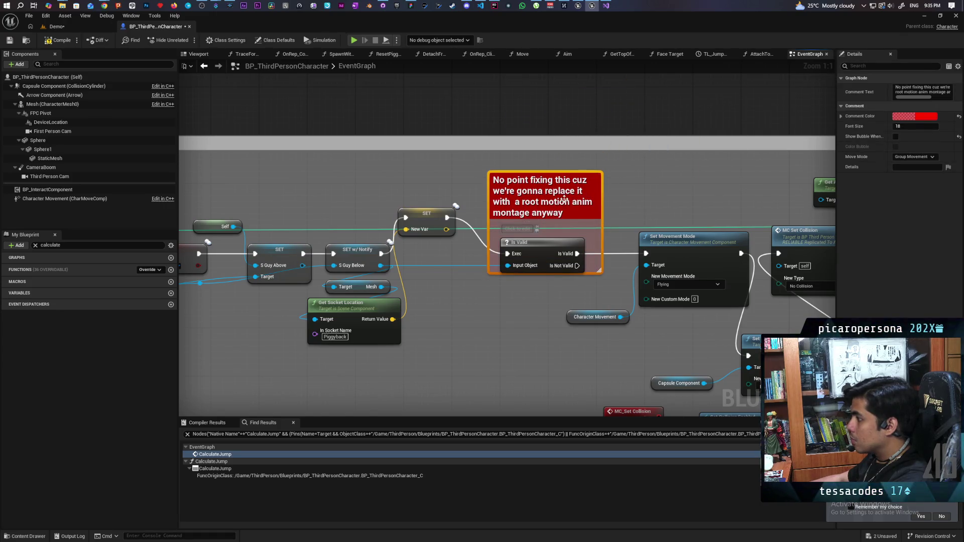
pyautogui.click(549, 225)
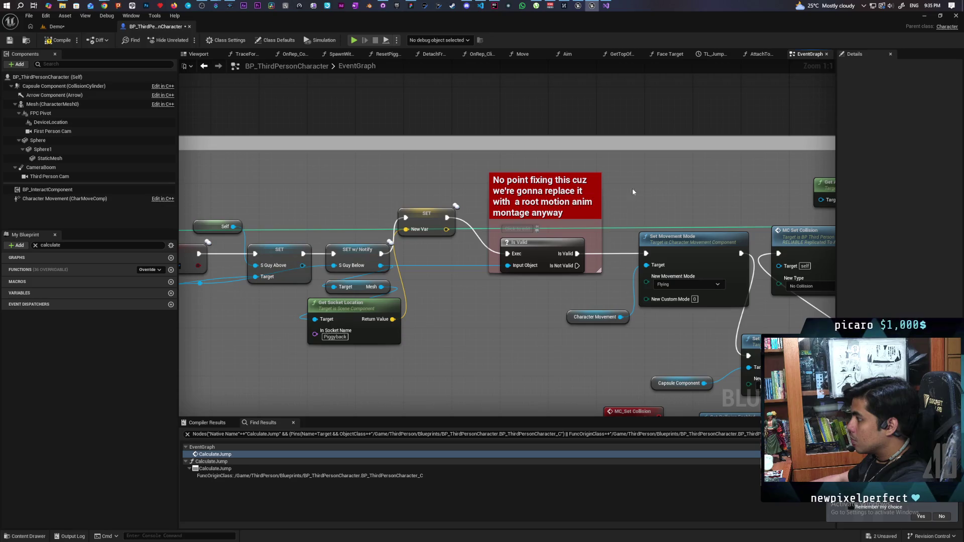
pyautogui.moveTo(578, 174); pyautogui.dragTo(578, 76)
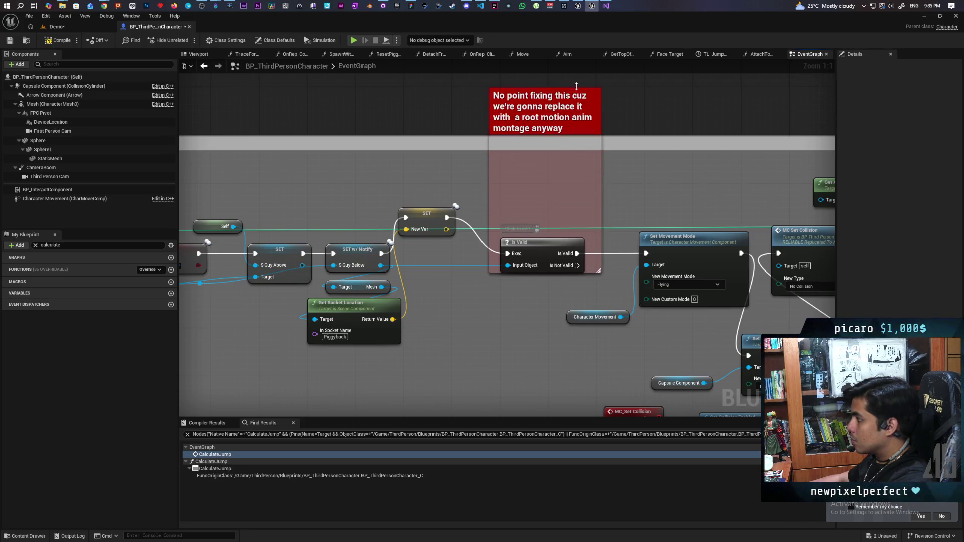
# Change the red comment text to 'Need to implement a fail case'
pyautogui.doubleClick(567, 107)
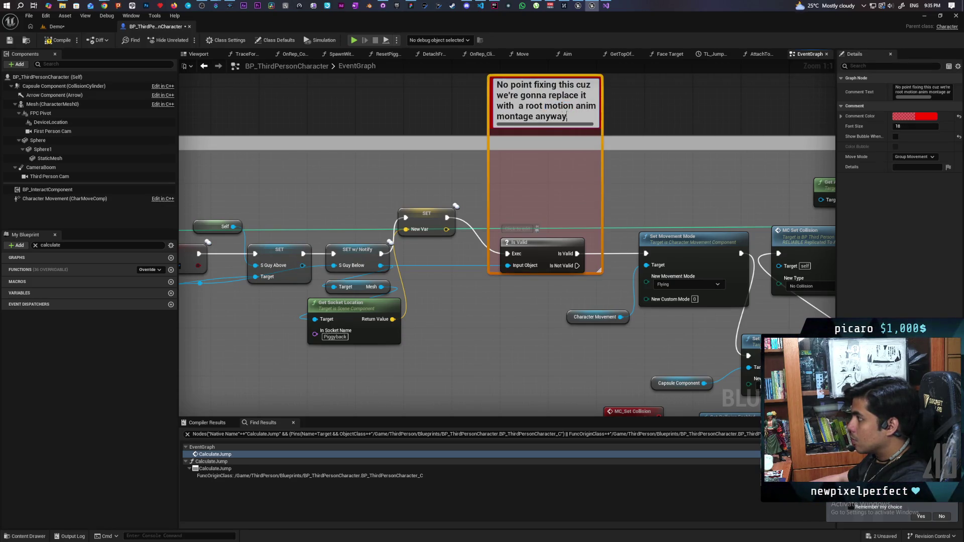
pyautogui.hotkey('ctrl', 'a')
pyautogui.write('Need t')
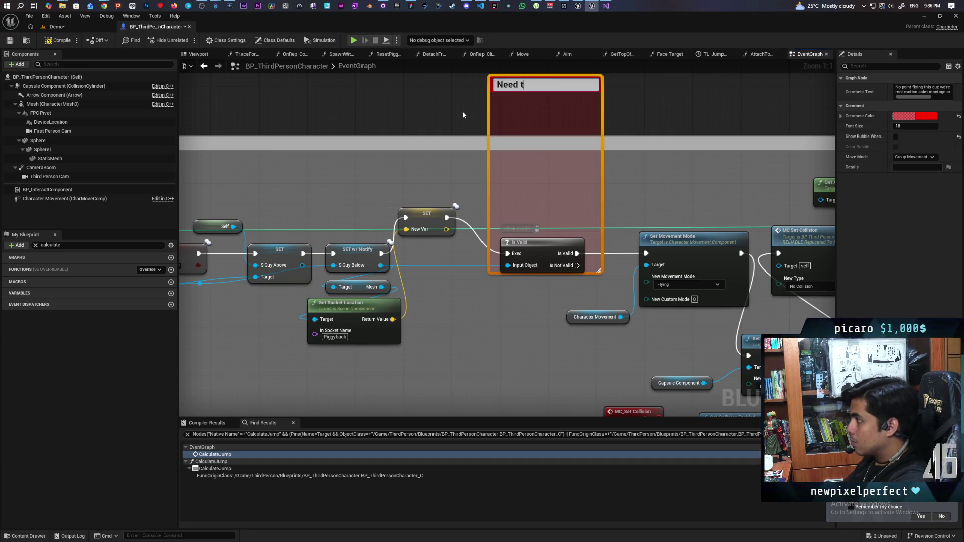
pyautogui.write('o implememt')
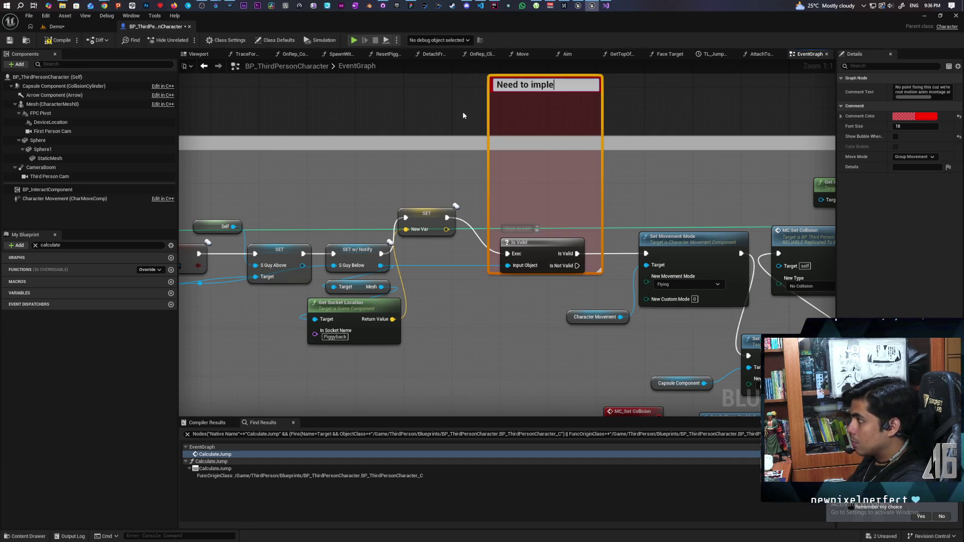
pyautogui.press('BackSpace')
pyautogui.press('BackSpace')
pyautogui.press('BackSpace')
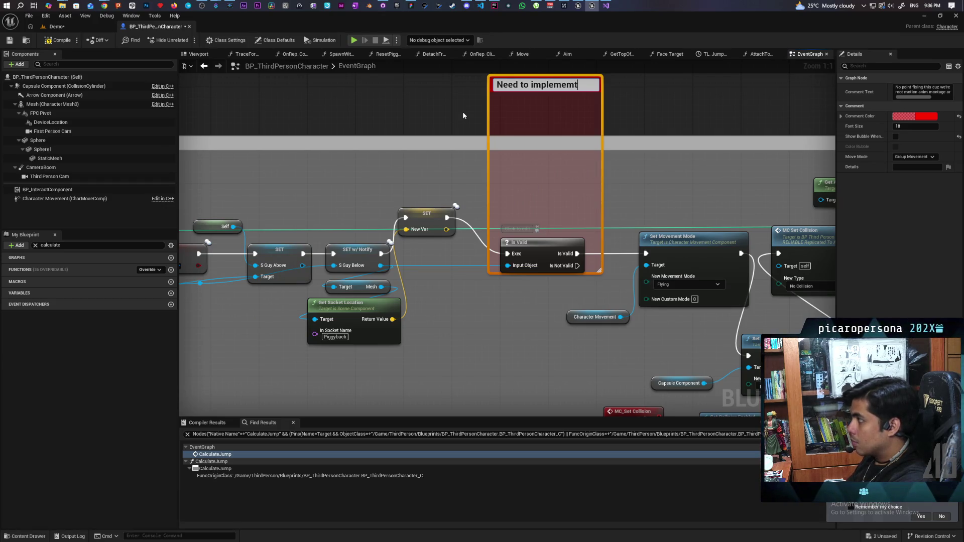
pyautogui.write('nt a fail case')
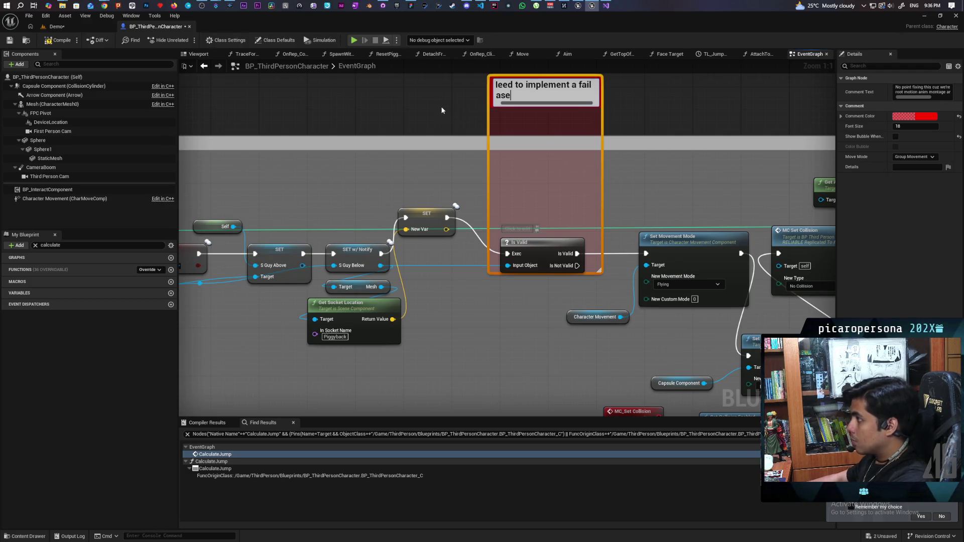
pyautogui.click(428, 129)
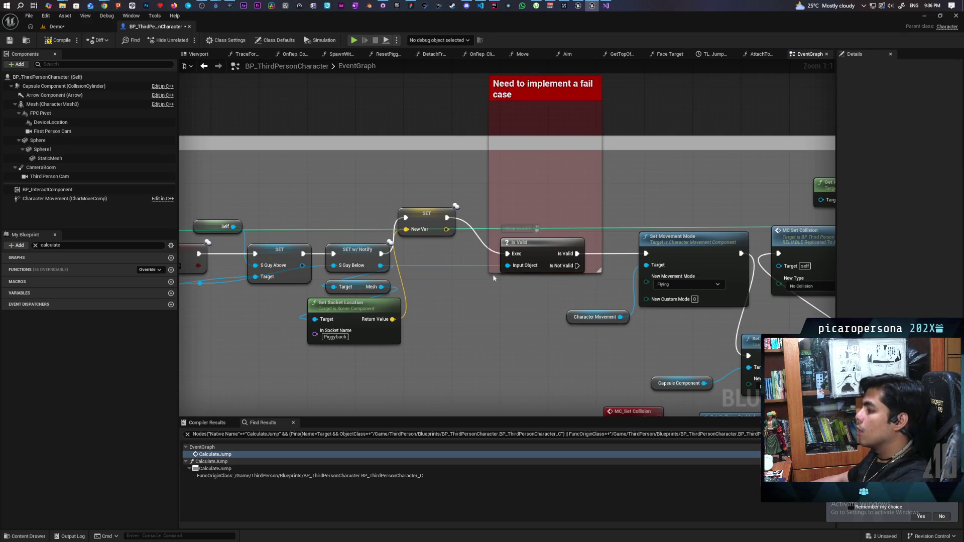
# Shrink the comment to fit around Is Valid and save the blueprint with Ctrl+S
pyautogui.moveTo(552, 92); pyautogui.dragTo(546, 104)
pyautogui.moveTo(538, 256); pyautogui.dragTo(537, 244)
pyautogui.moveTo(538, 88); pyautogui.dragTo(536, 194)
pyautogui.click(588, 126)
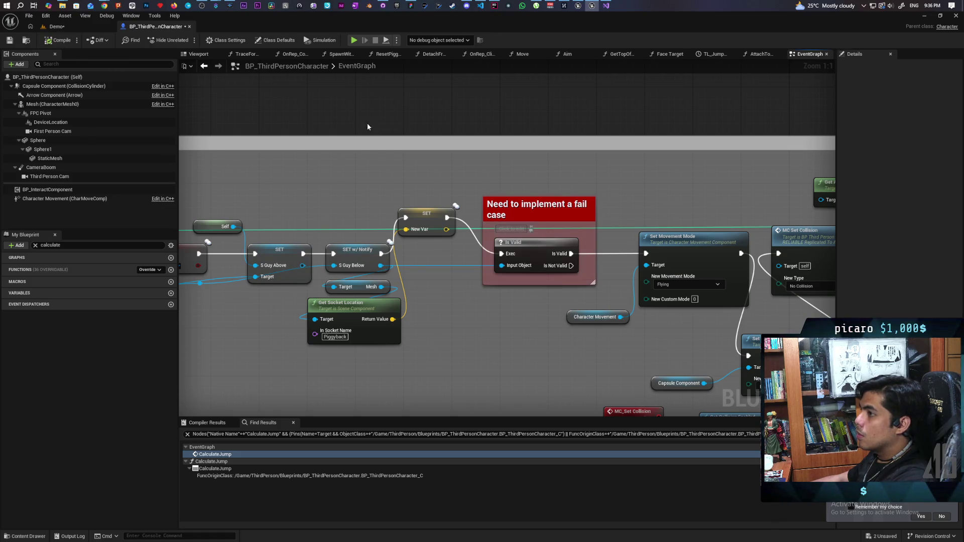
pyautogui.hotkey('ctrl', 's')
# Zoom out the EventGraph, restore the editor window, and bring the Git client's pending changes forward
pyautogui.press('Home')
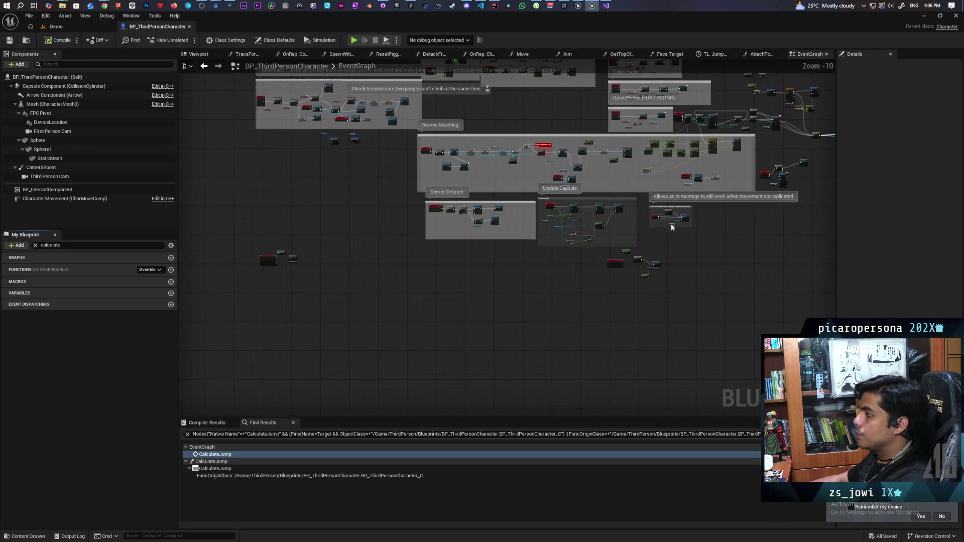
pyautogui.scroll(2, 553, 338)
pyautogui.moveTo(553, 338)
pyautogui.mouseDown()
pyautogui.moveTo(658, 276)
pyautogui.moveTo(726, 270)
pyautogui.mouseUp()
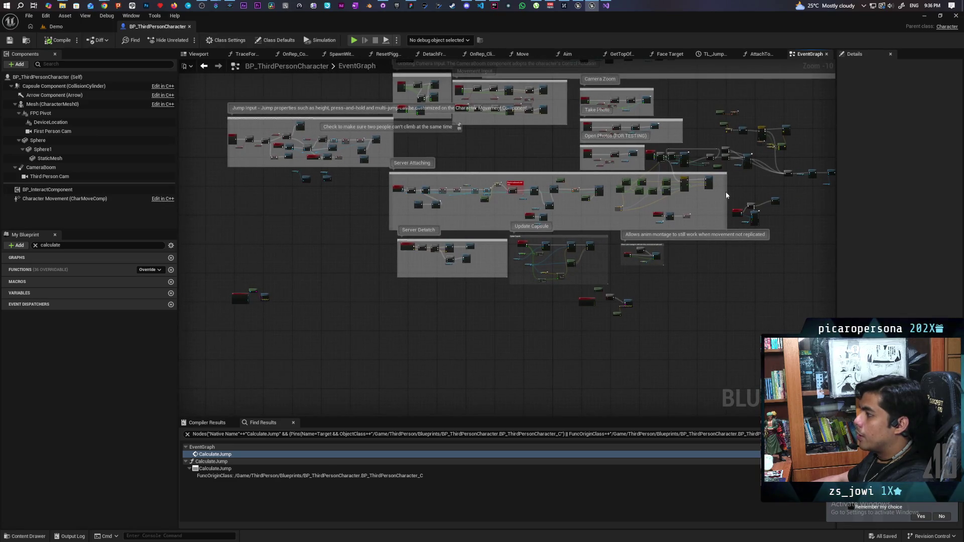
pyautogui.scroll(-1, 486, 271)
pyautogui.scroll(1, 372, 328)
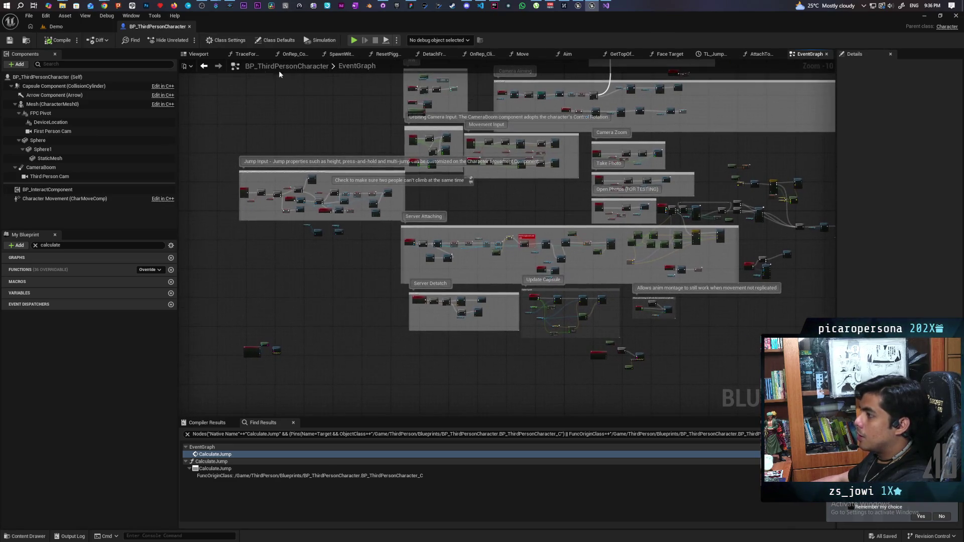
pyautogui.doubleClick(237, 21)
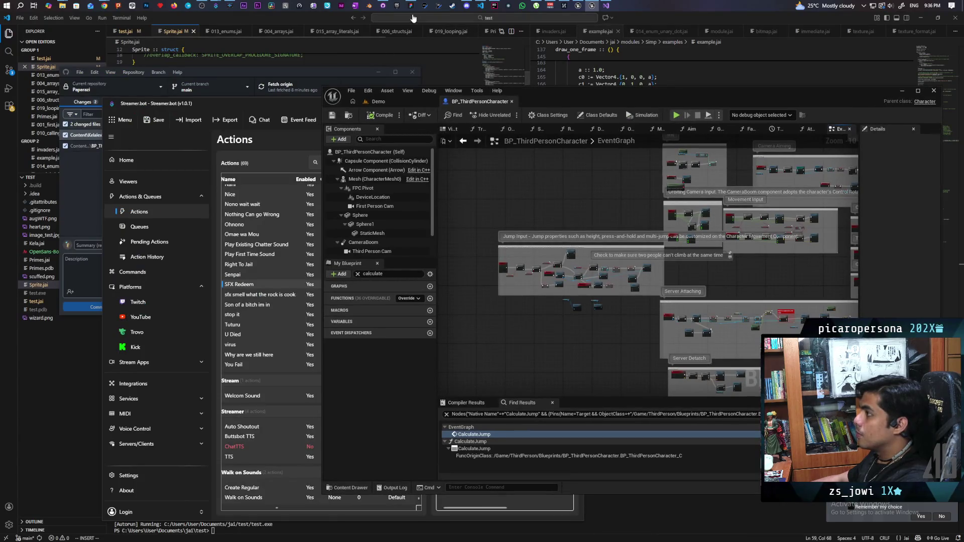
pyautogui.click(382, 6)
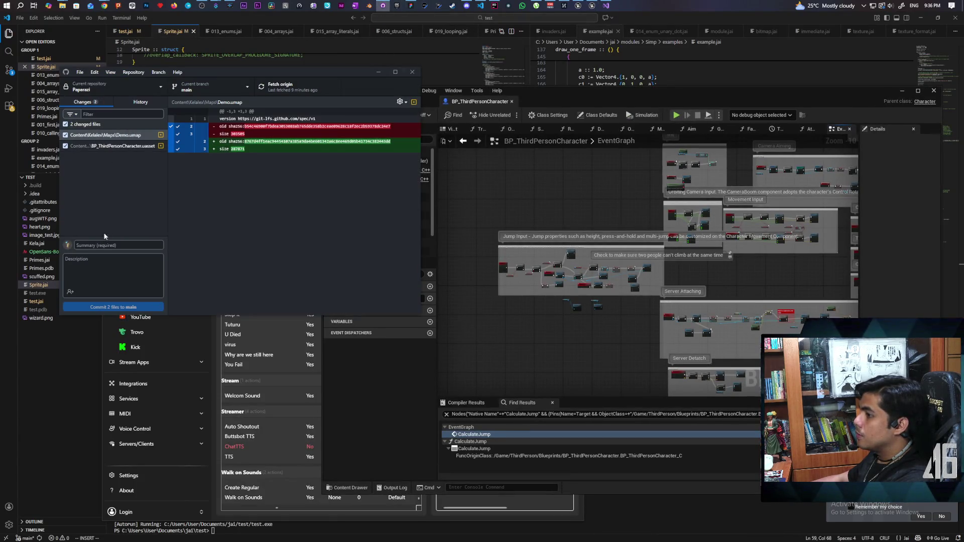
# Commit both changed files to main as 'Slight cleanup' and push to origin
pyautogui.click(97, 244)
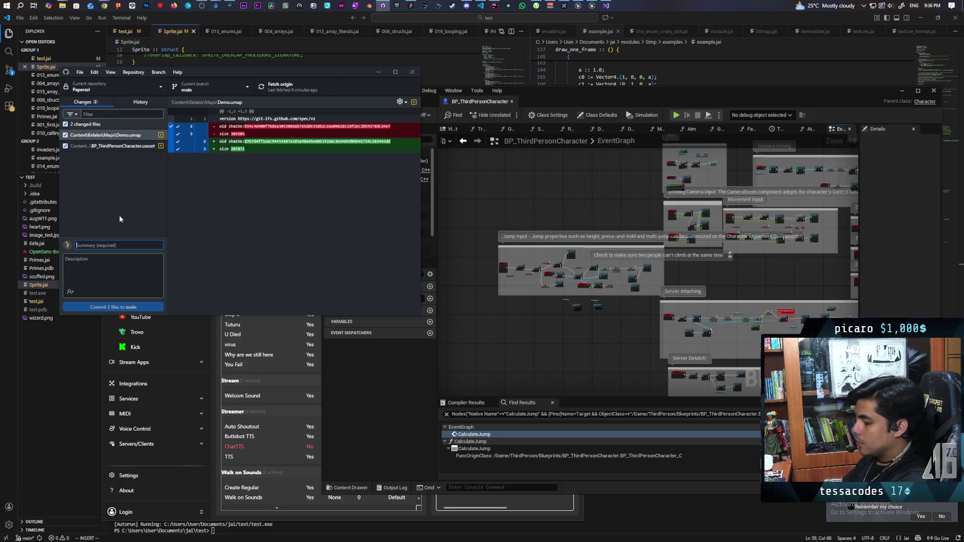
pyautogui.write('SLight')
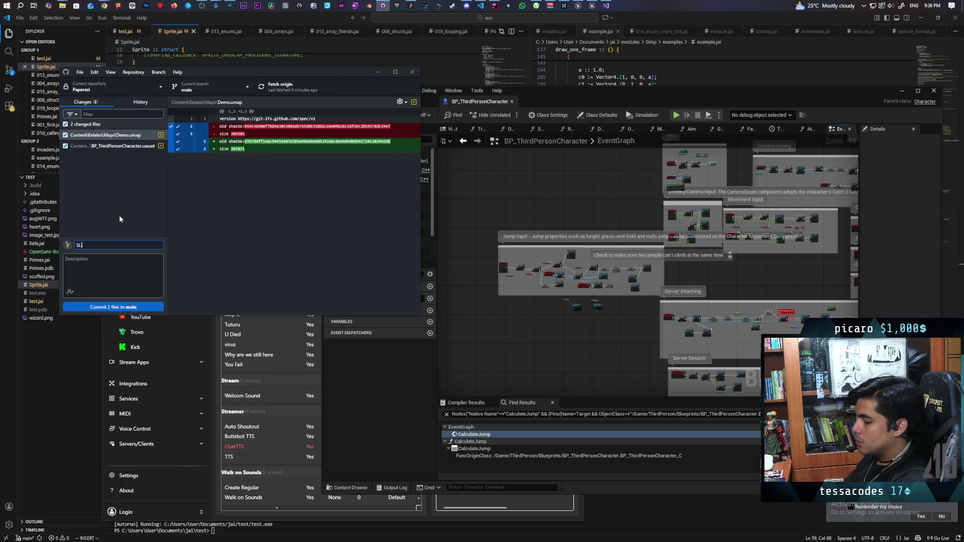
pyautogui.press('BackSpace')
pyautogui.press('BackSpace')
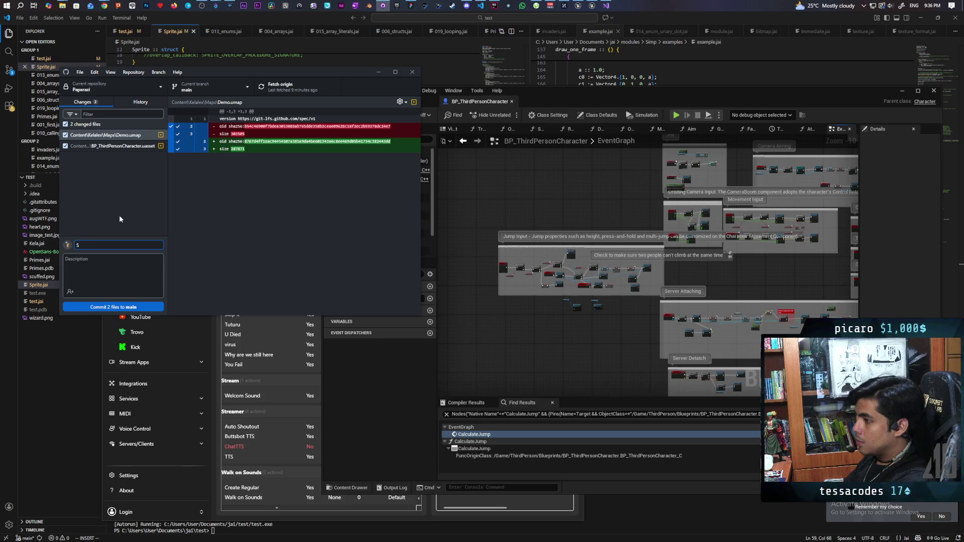
pyautogui.write('light ')
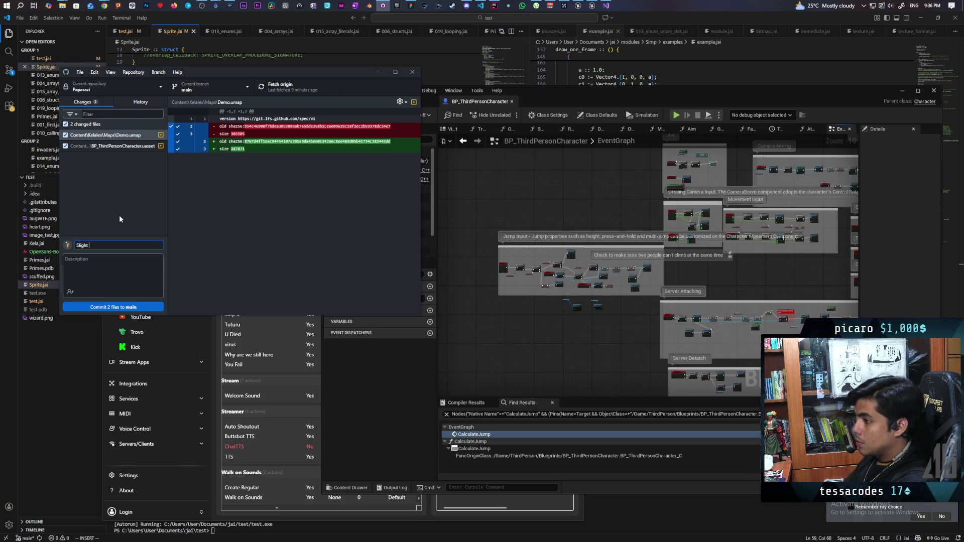
pyautogui.write('cleanup')
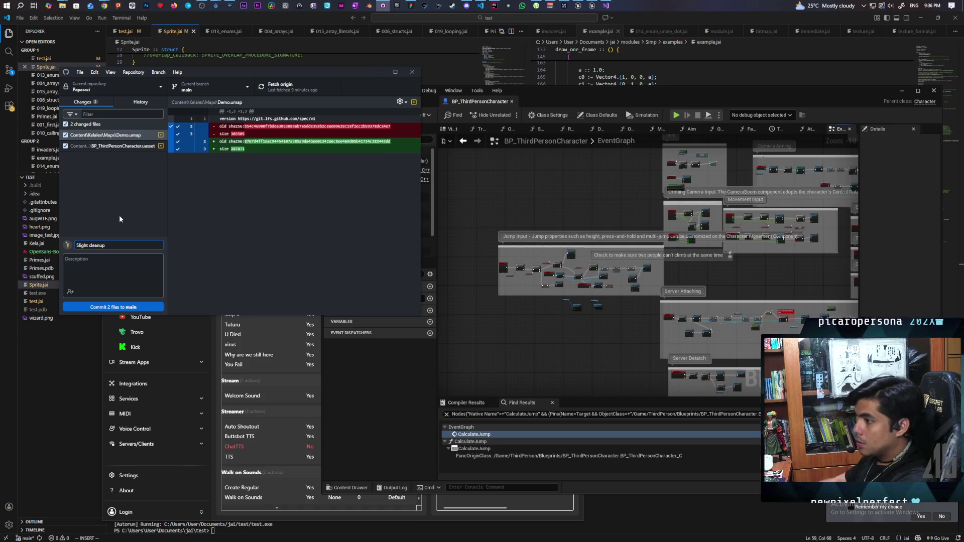
pyautogui.hotkey('ctrl', 'Return')
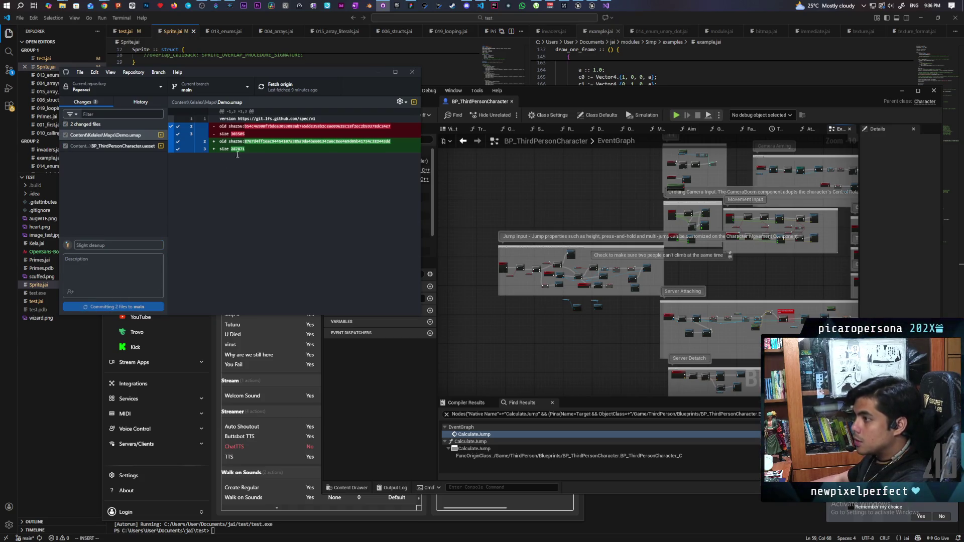
pyautogui.hotkey('ctrl', 'p')
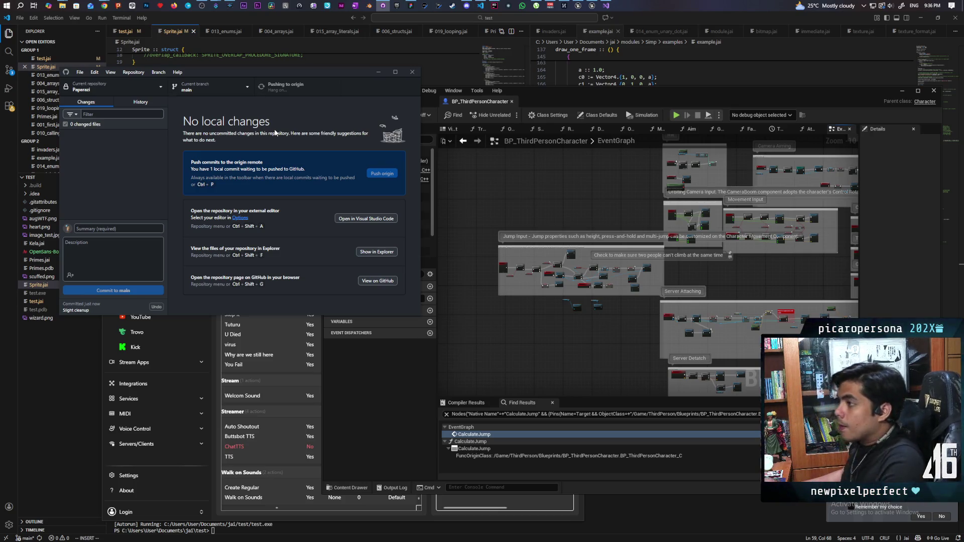
# From the Chrome stream tab, open the Software and Game Development category's live channels
pyautogui.moveTo(104, 5)
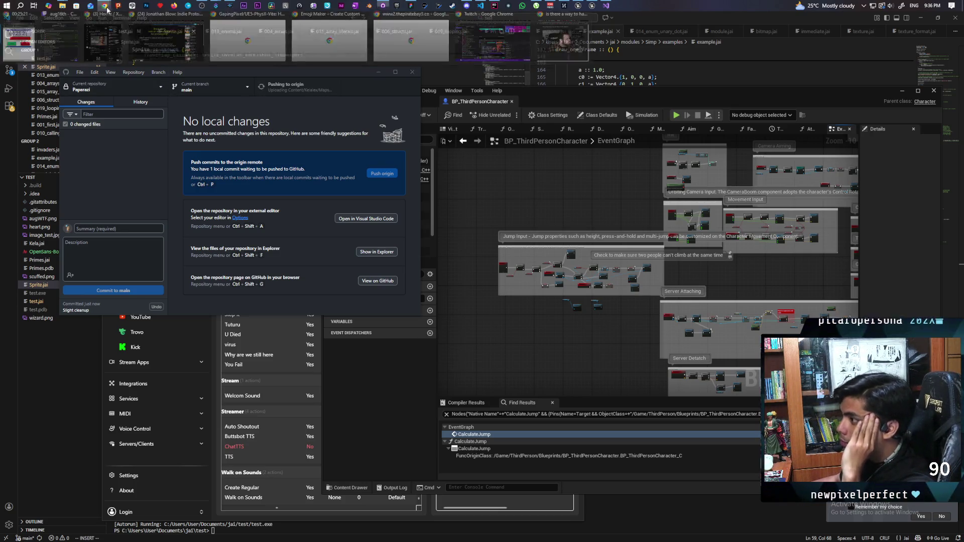
pyautogui.click(482, 45)
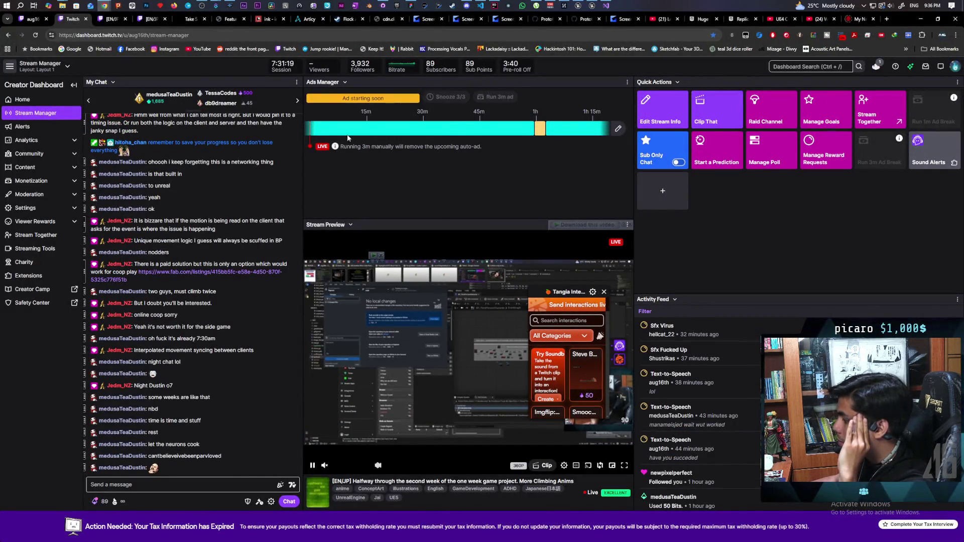
pyautogui.click(25, 20)
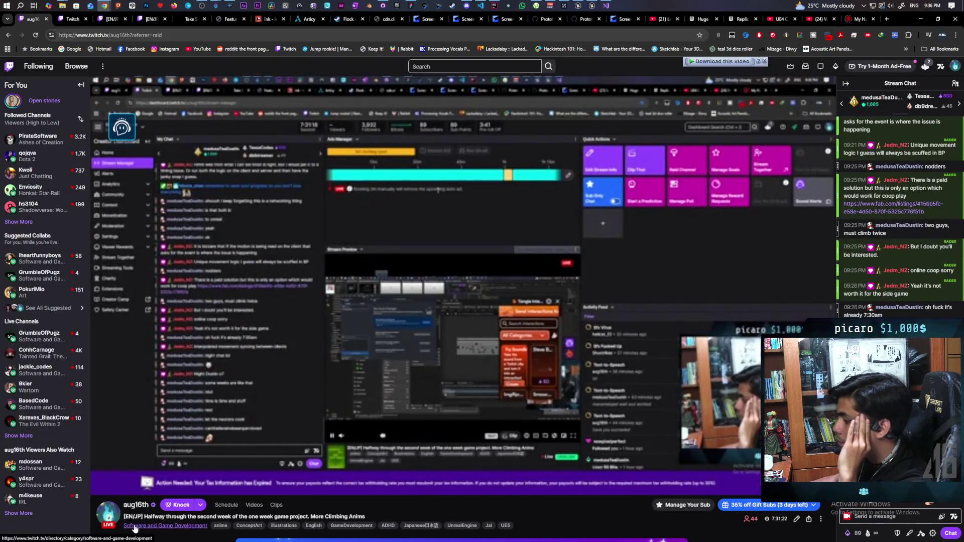
pyautogui.click(141, 525)
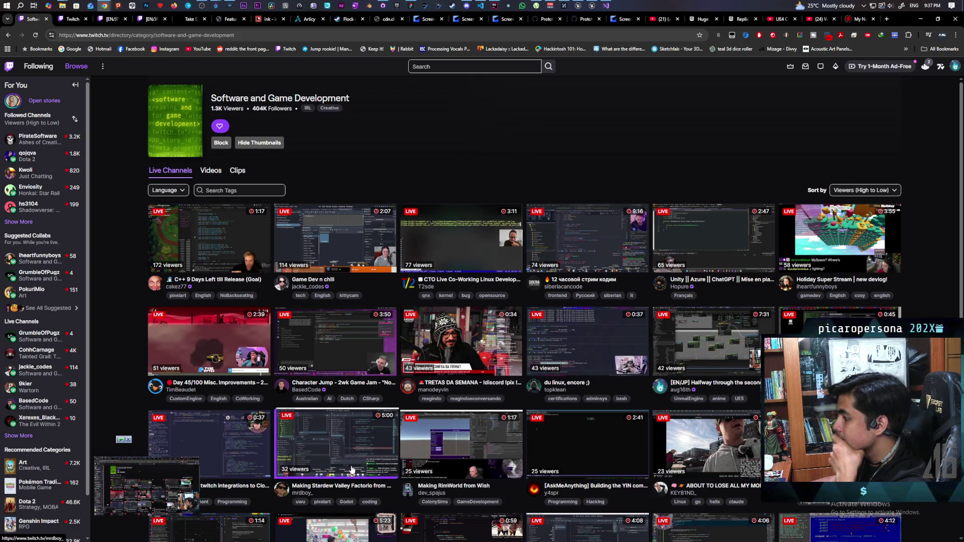
pyautogui.moveTo(192, 467)
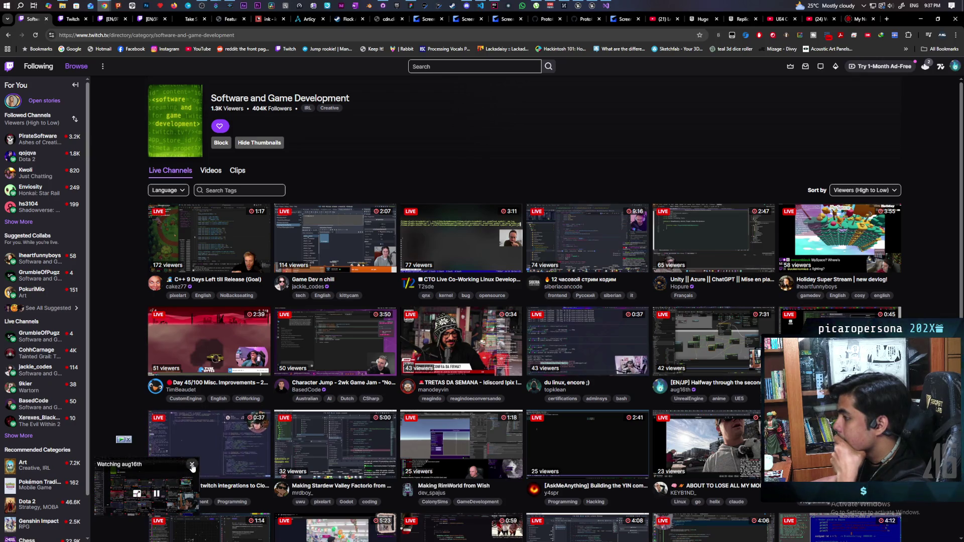
# Close the Twitch mini-player and switch to the YouTube 'Jonathan Blow: Indie Prototyping' window
pyautogui.scroll(-2, 209, 459)
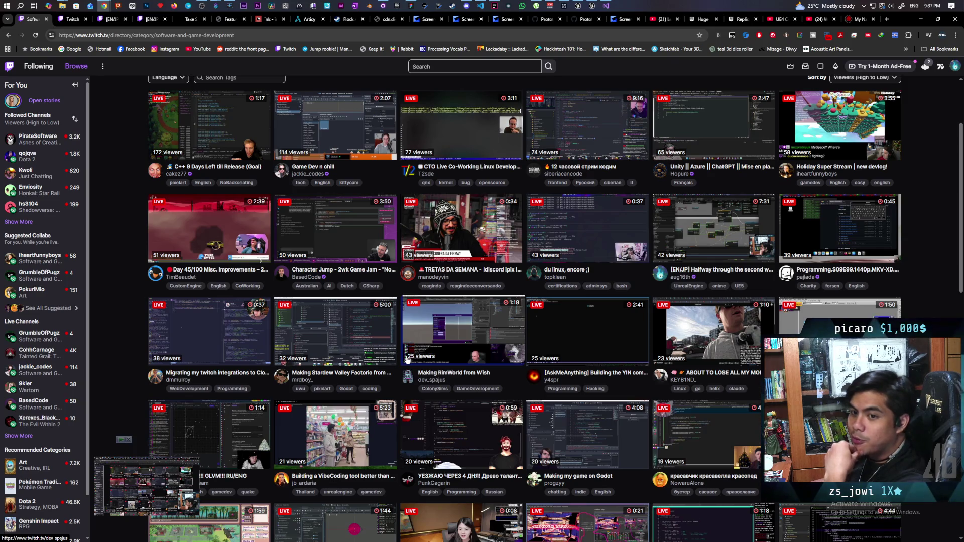
pyautogui.scroll(-1, 399, 360)
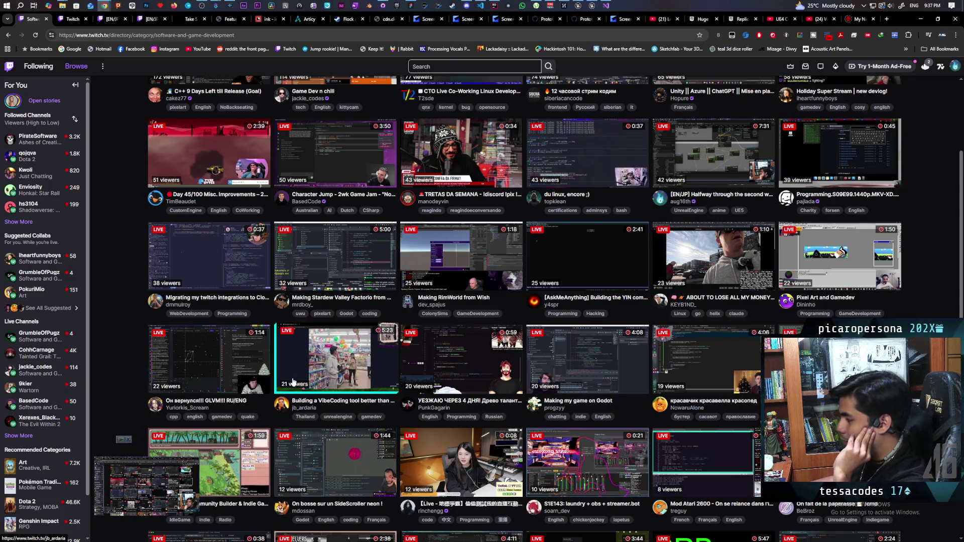
pyautogui.click(192, 464)
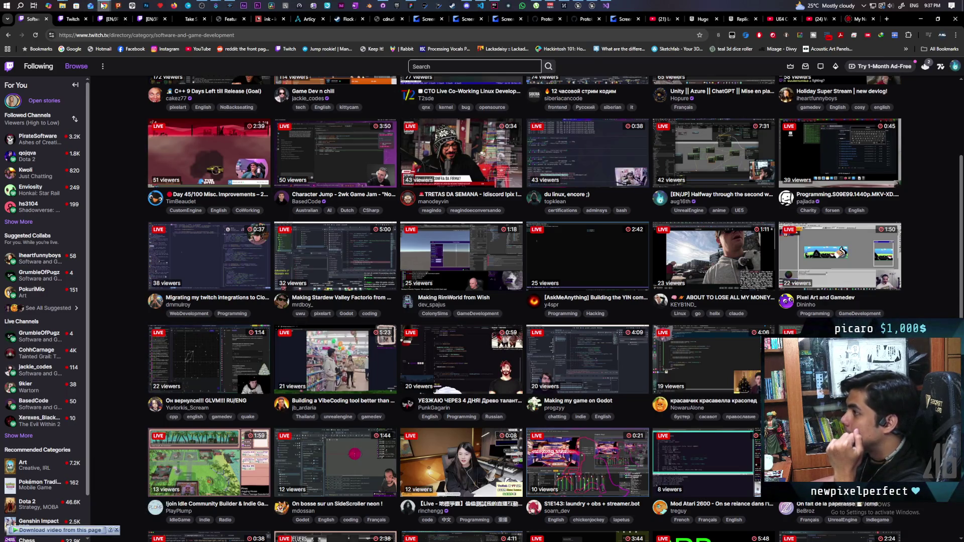
pyautogui.moveTo(103, 5)
pyautogui.click(171, 55)
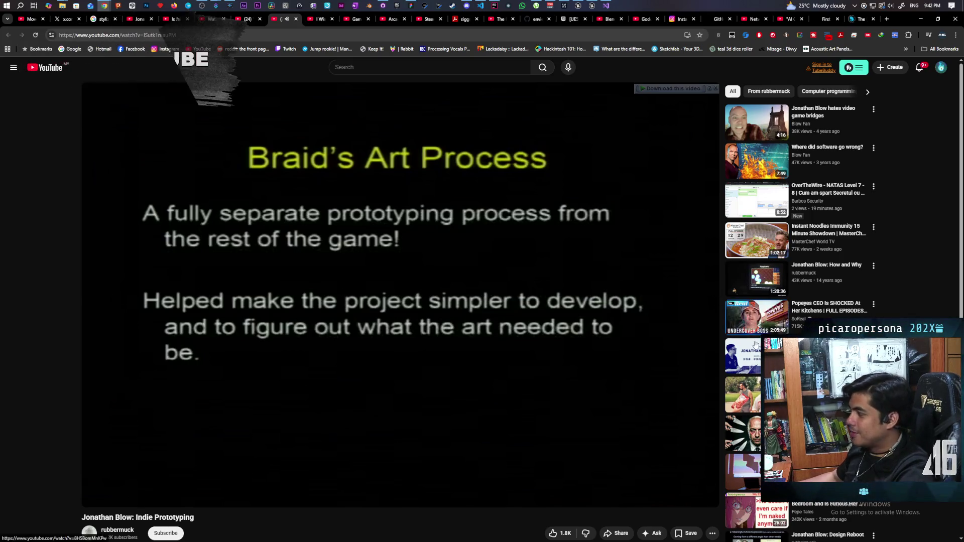
pyautogui.scroll(-5, 756, 344)
pyautogui.scroll(3, 756, 344)
pyautogui.scroll(3, 756, 344)
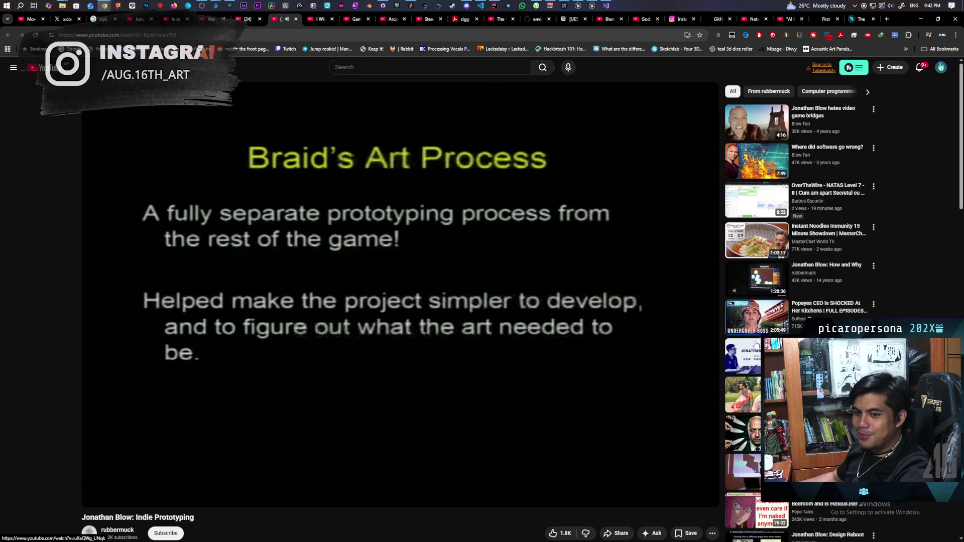
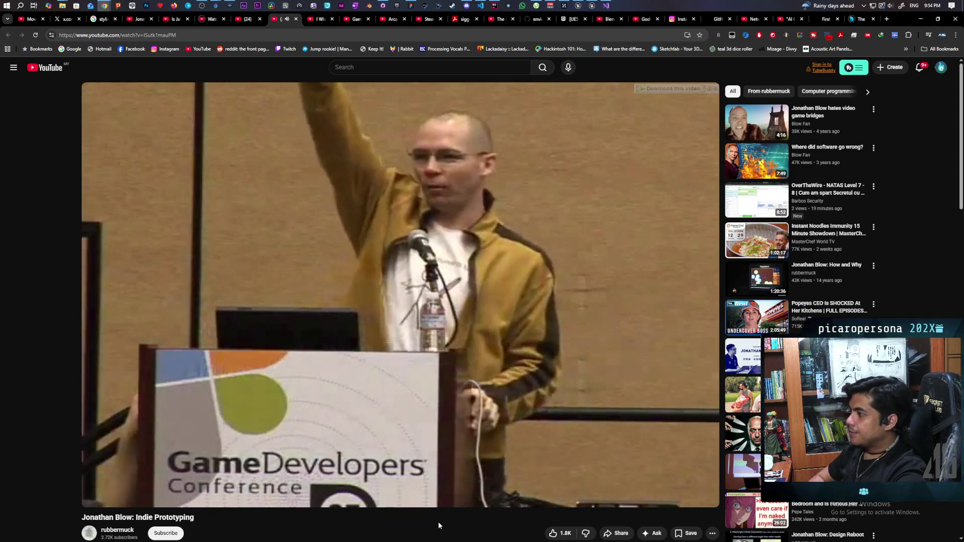
# Leave the finished GDC prototyping talk for the YouTube home feed via the logo
pyautogui.moveTo(491, 403)
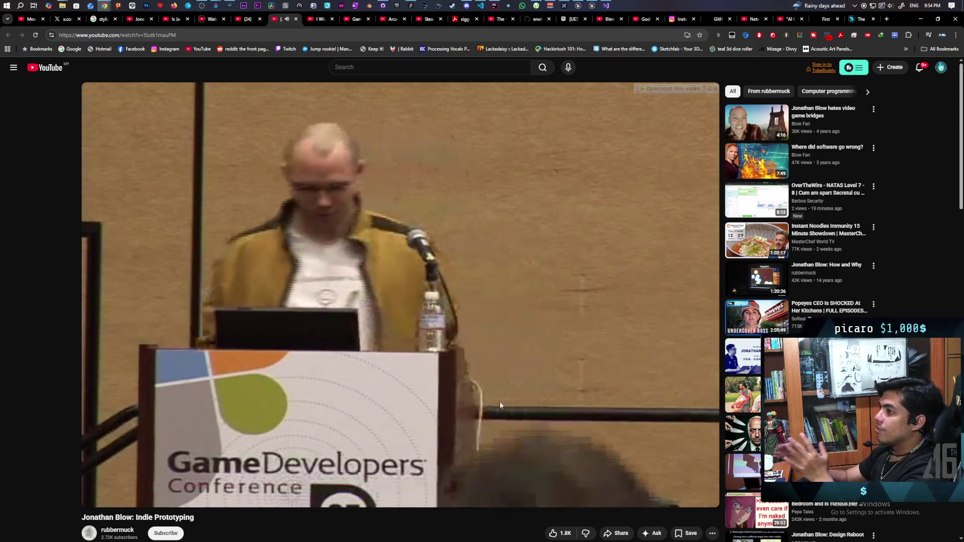
pyautogui.moveTo(245, 20)
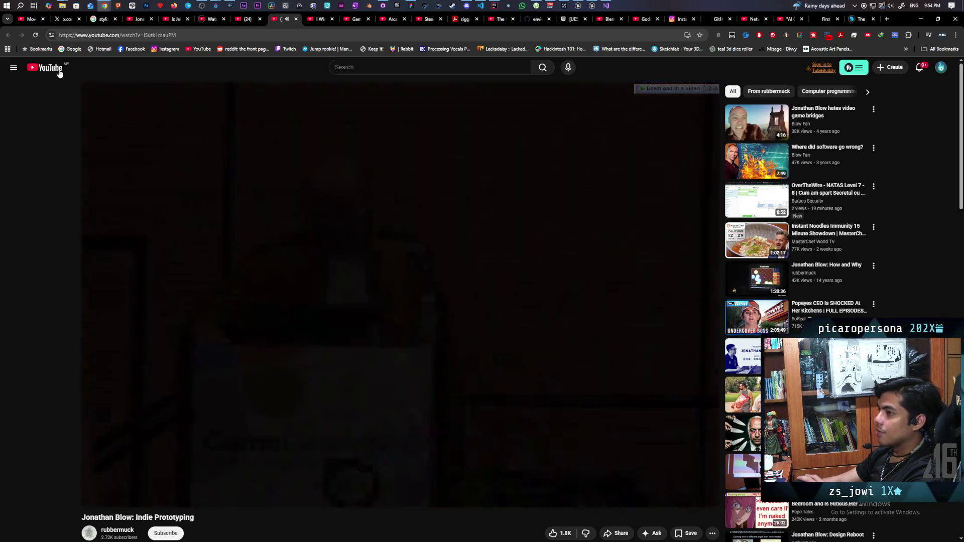
pyautogui.click(57, 70)
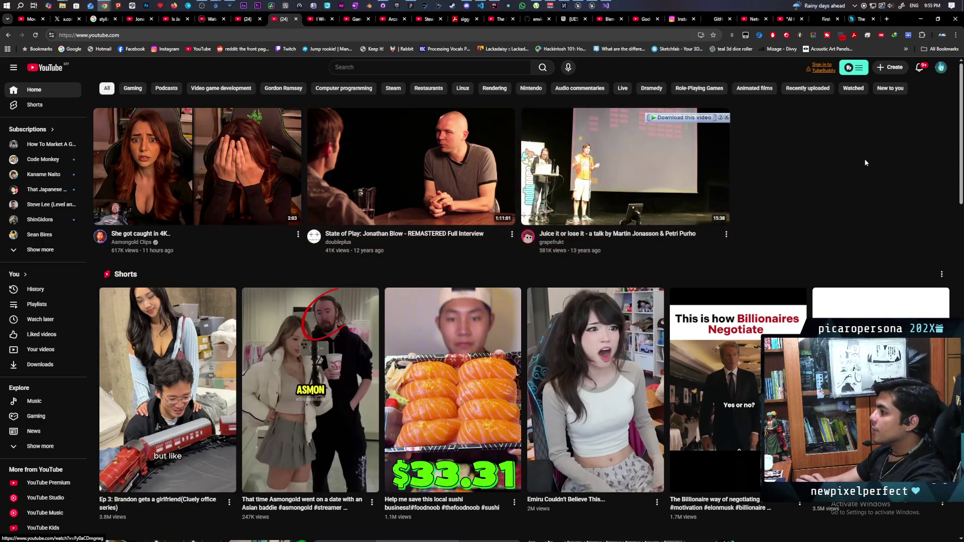
# Minimize the YouTube window to reveal Twitch's Software and Game Development directory
pyautogui.click(923, 19)
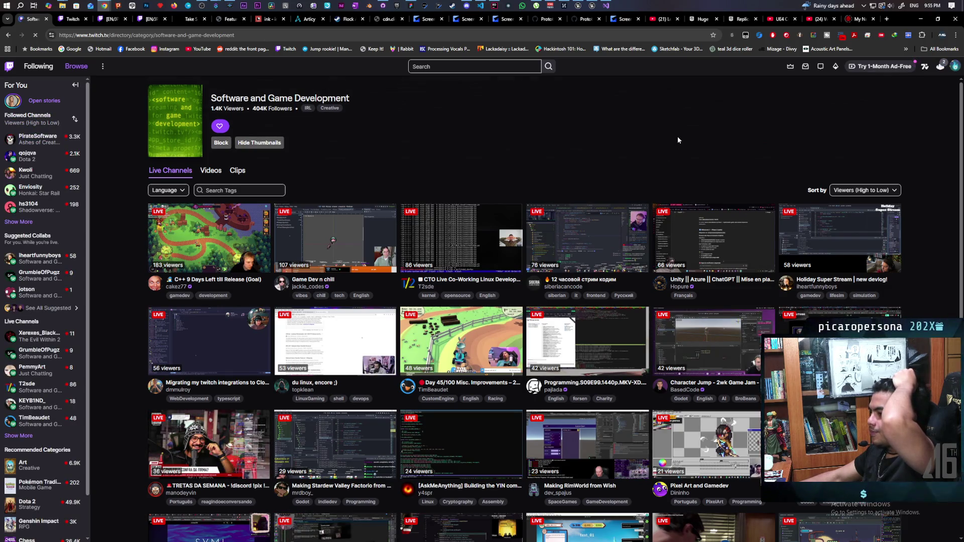
# Expand the Followed Channels list twice and open iheartfunnyboys' 'Holiday Super Stream | new devlog!'
pyautogui.scroll(-3, 677, 140)
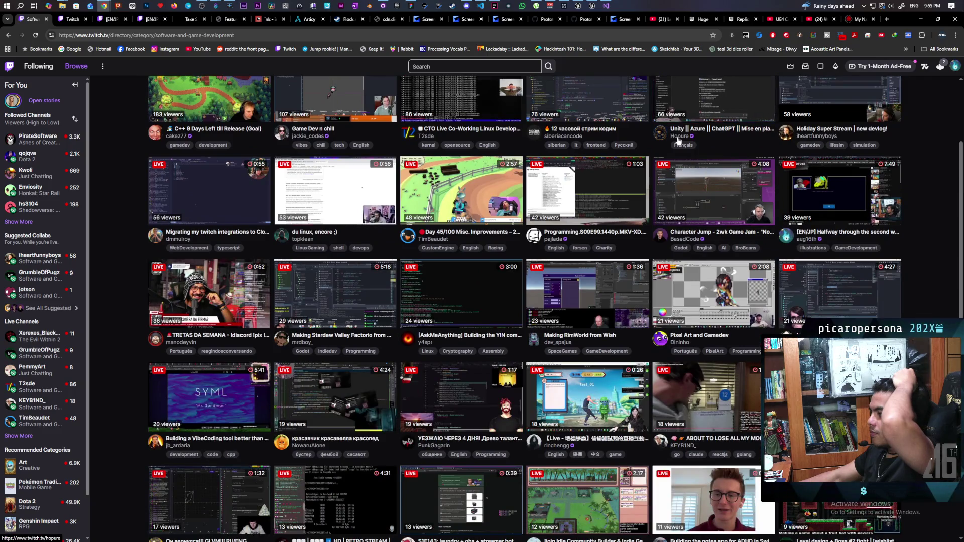
pyautogui.scroll(2, 678, 140)
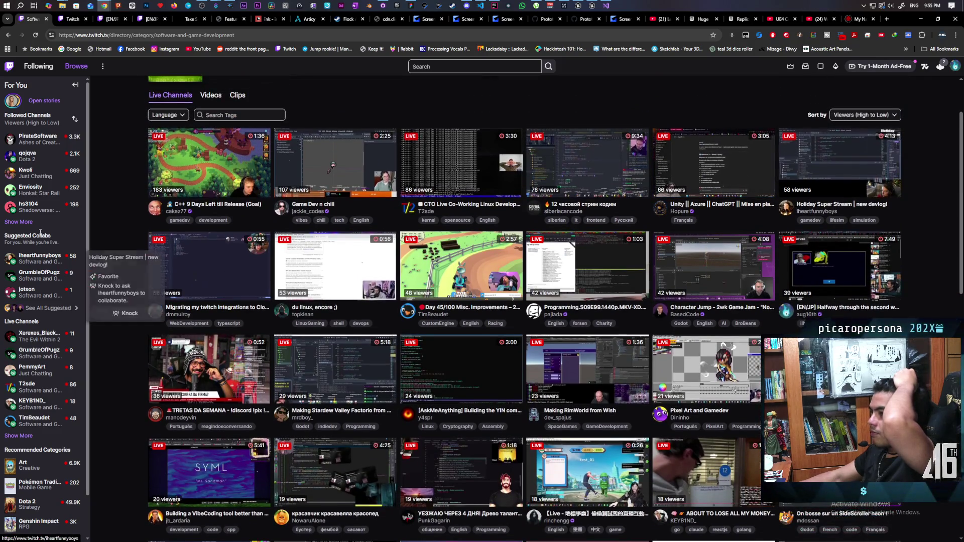
pyautogui.click(21, 222)
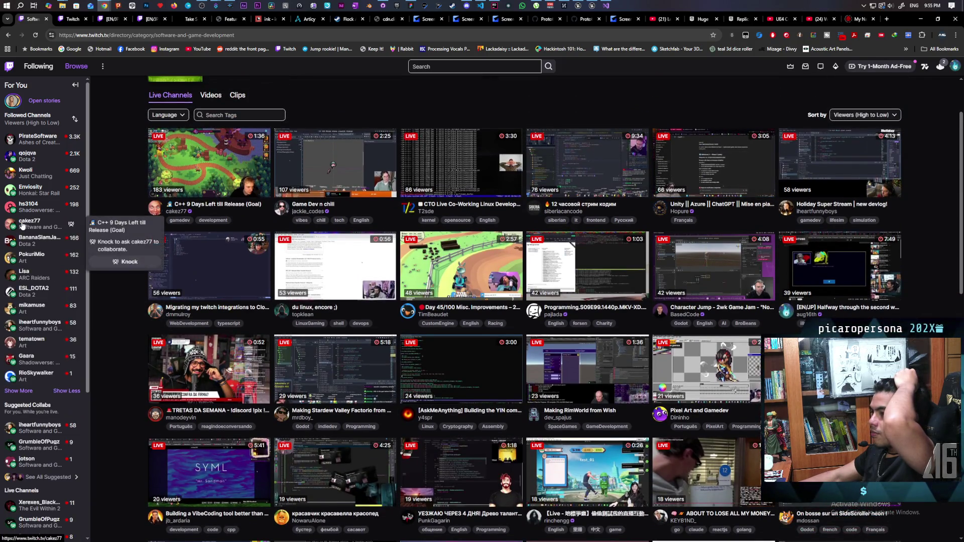
pyautogui.click(26, 392)
pyautogui.moveTo(59, 374)
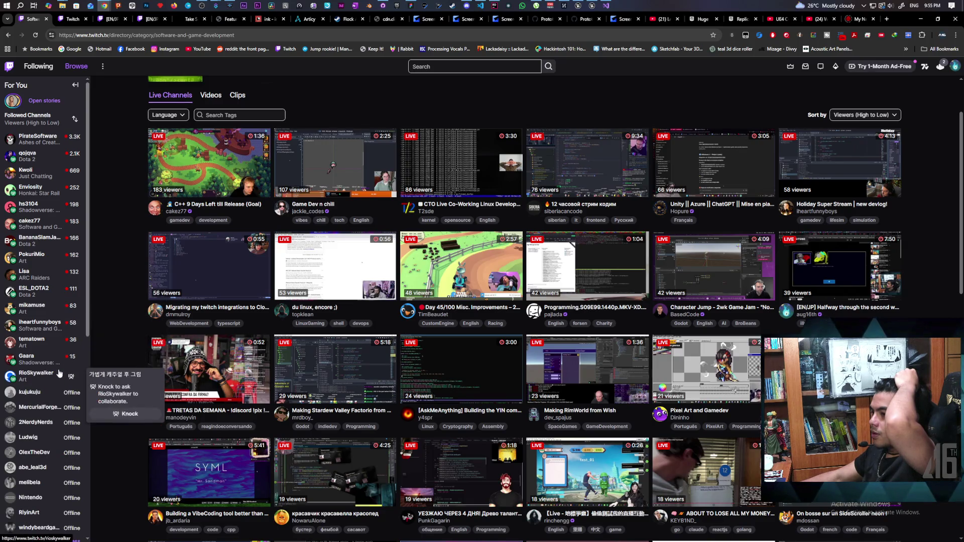
pyautogui.moveTo(48, 331)
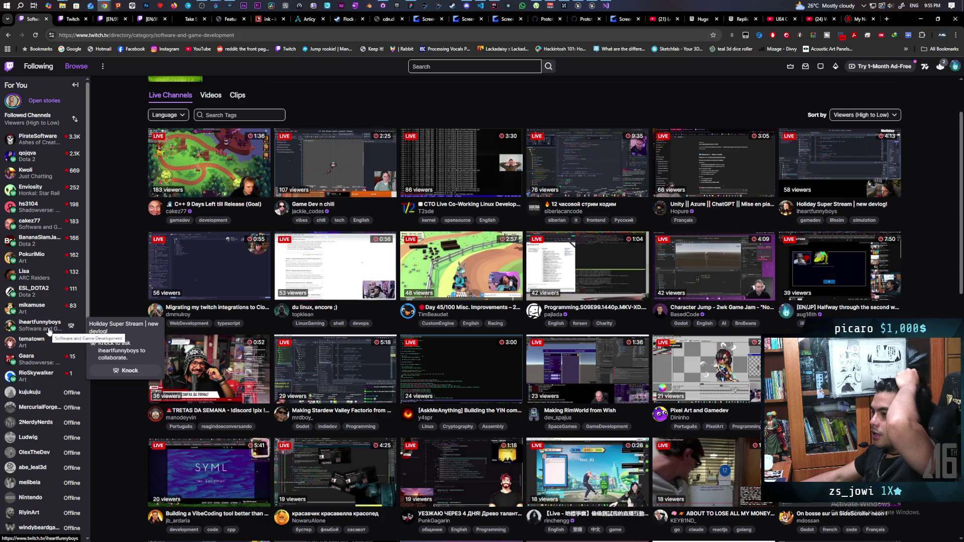
pyautogui.click(48, 332)
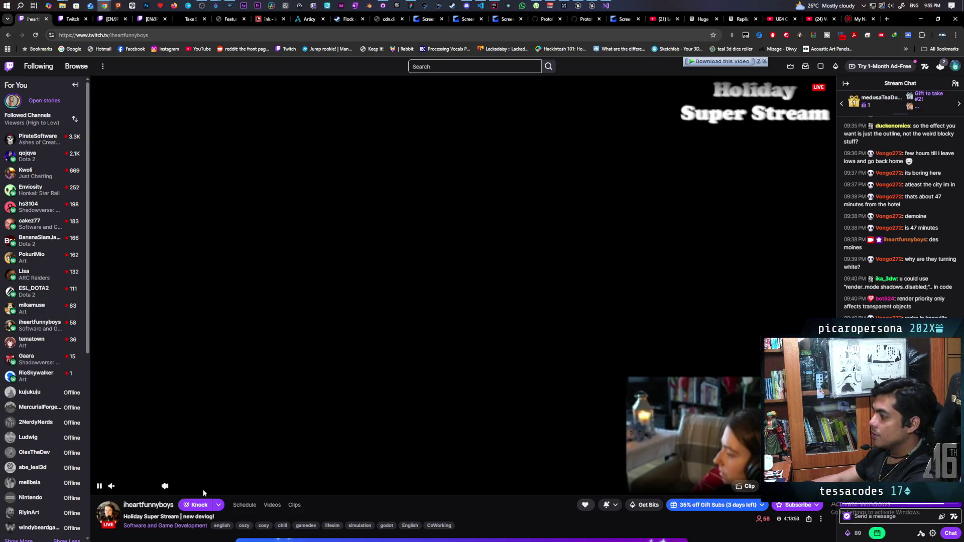
# Unmute the Holiday Super Stream and drop its volume slider to about 17%
pyautogui.click(126, 487)
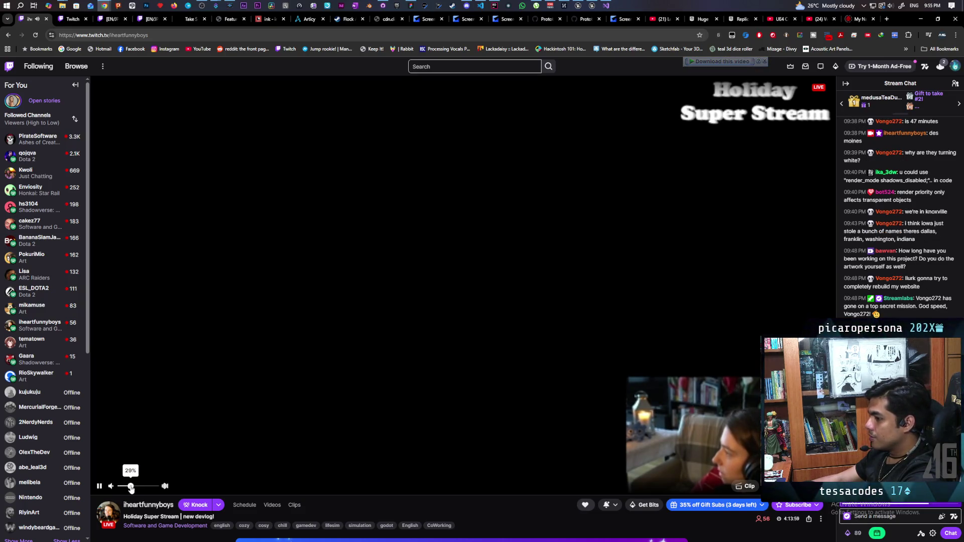
pyautogui.moveTo(130, 487); pyautogui.dragTo(127, 488)
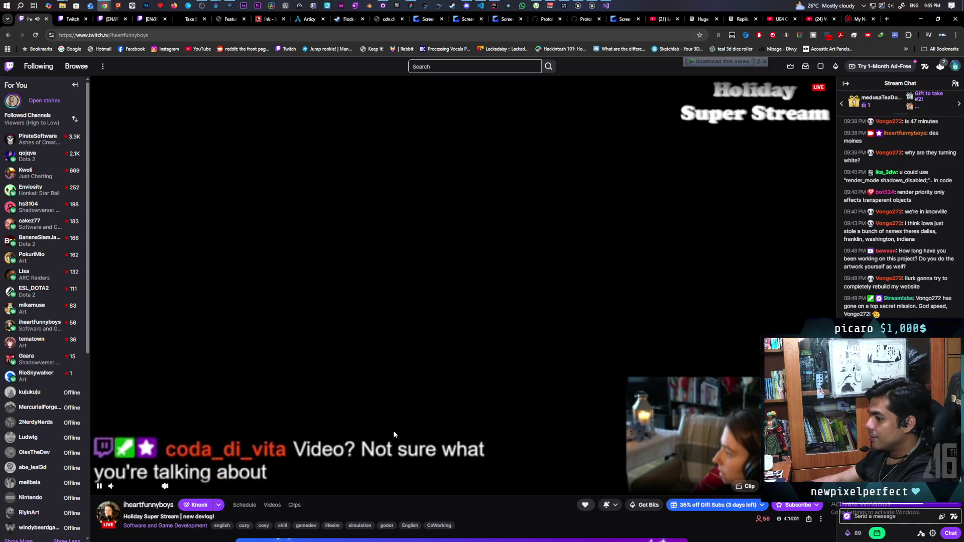
pyautogui.scroll(-1, 394, 435)
pyautogui.scroll(1, 394, 433)
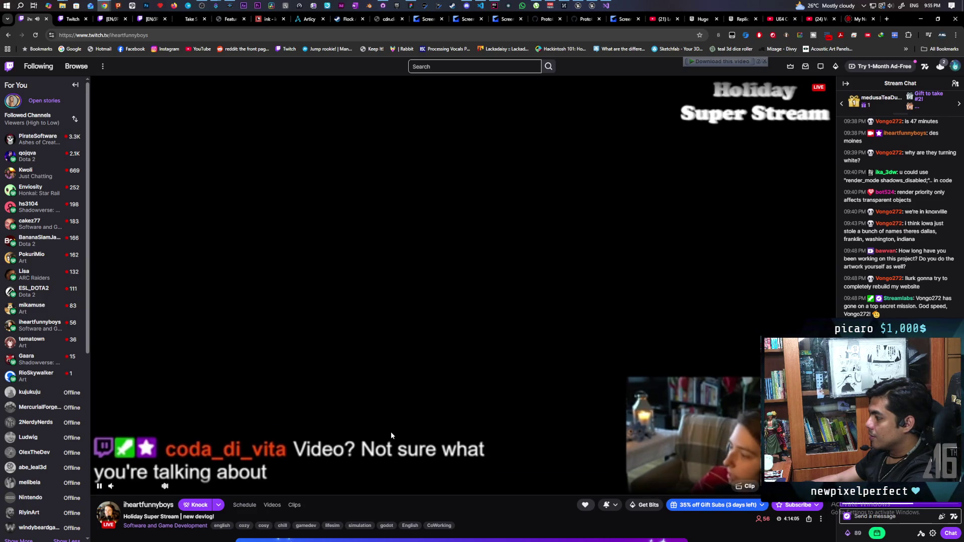
pyautogui.moveTo(132, 491)
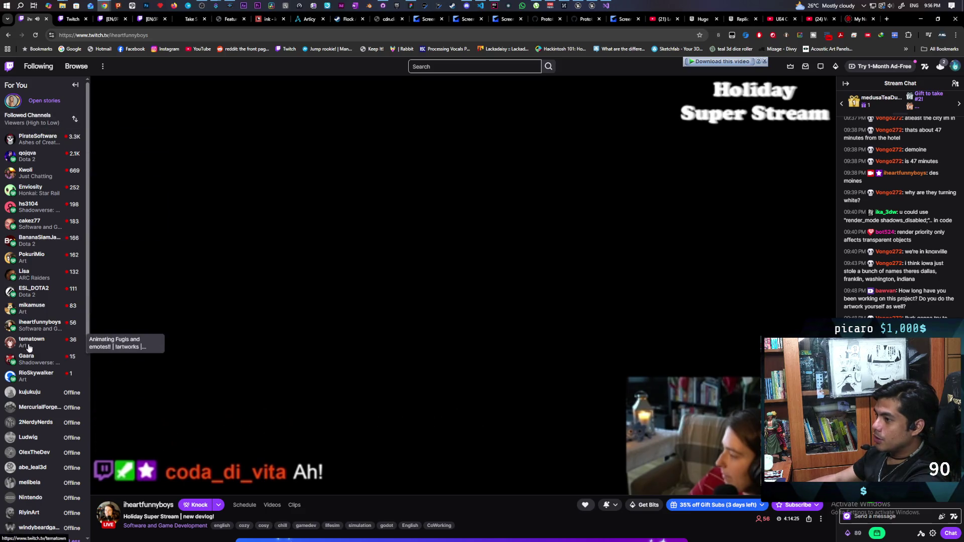
pyautogui.scroll(-6, 26, 347)
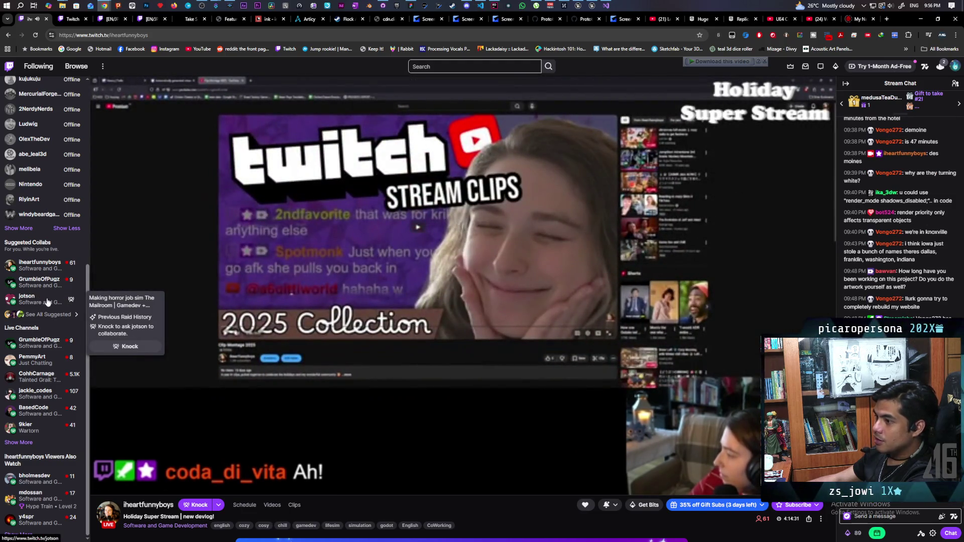
pyautogui.moveTo(226, 285)
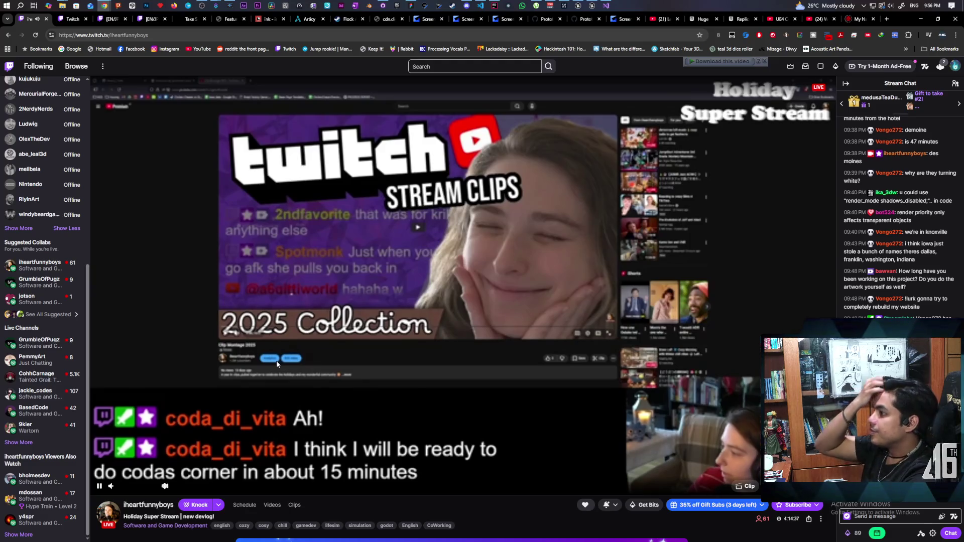
pyautogui.moveTo(480, 466)
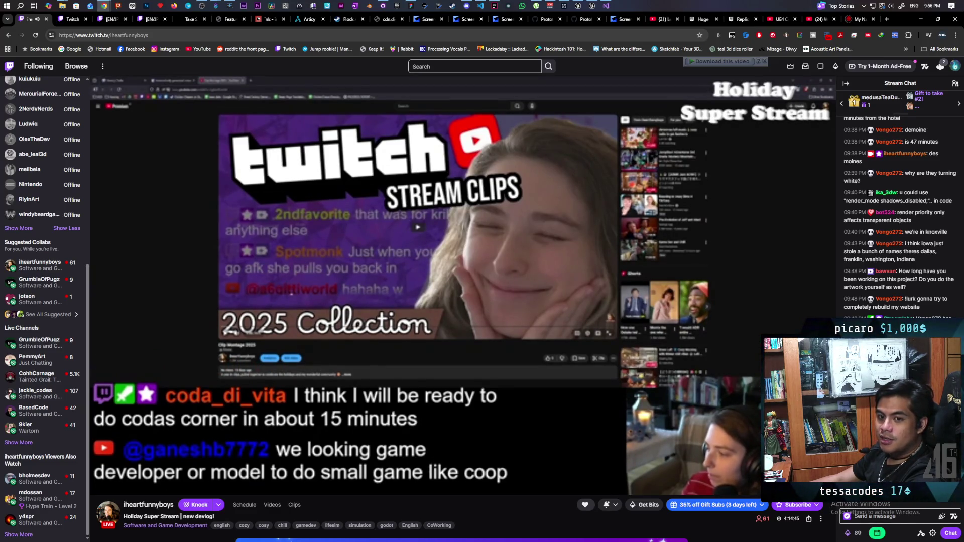
pyautogui.moveTo(448, 439)
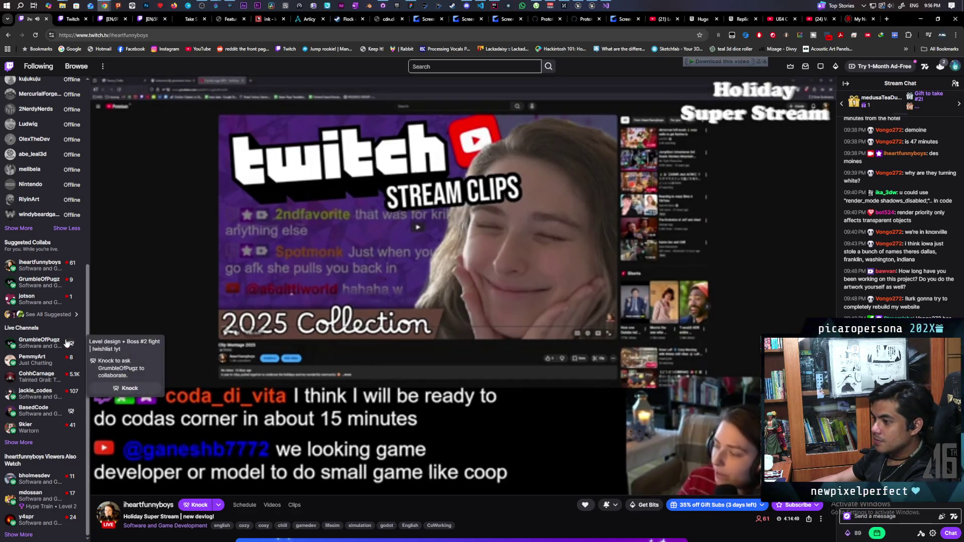
pyautogui.moveTo(51, 436)
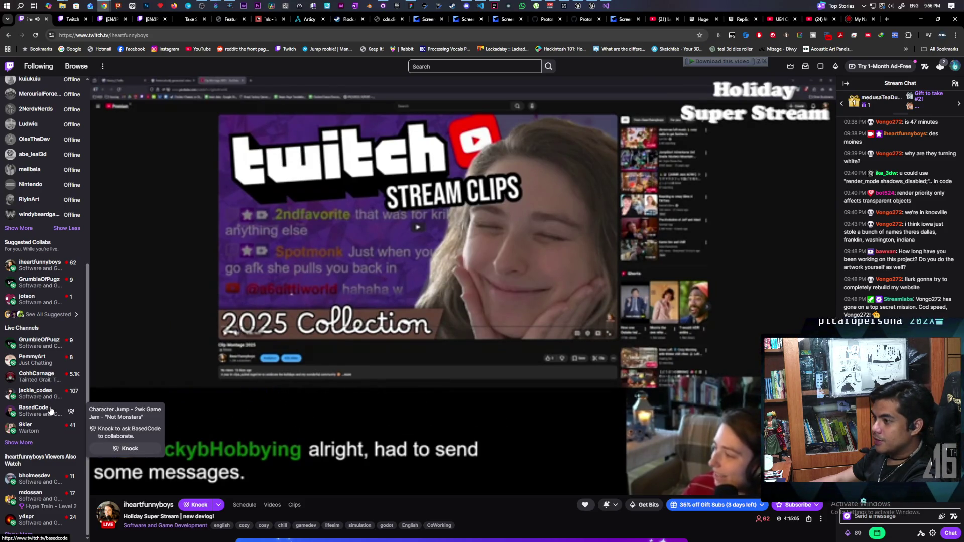
pyautogui.scroll(3, 50, 411)
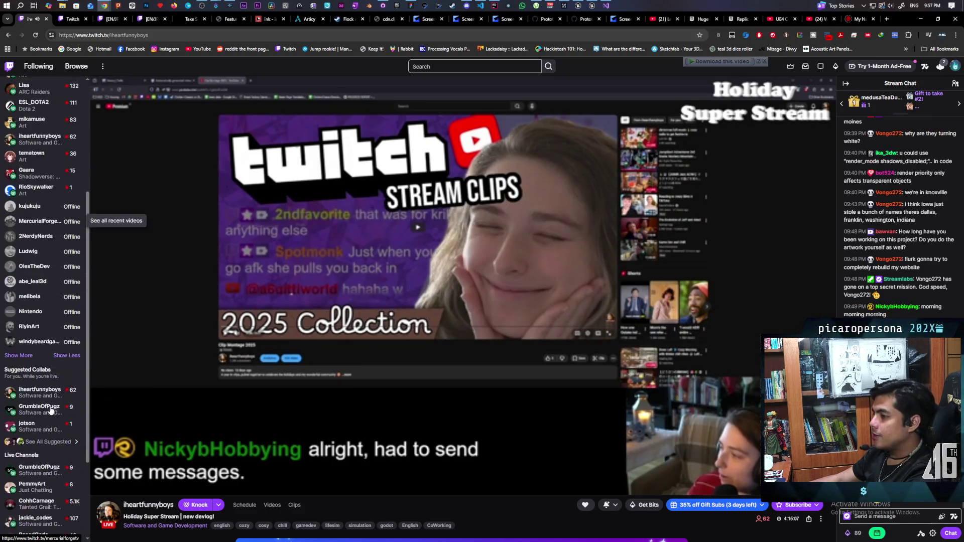